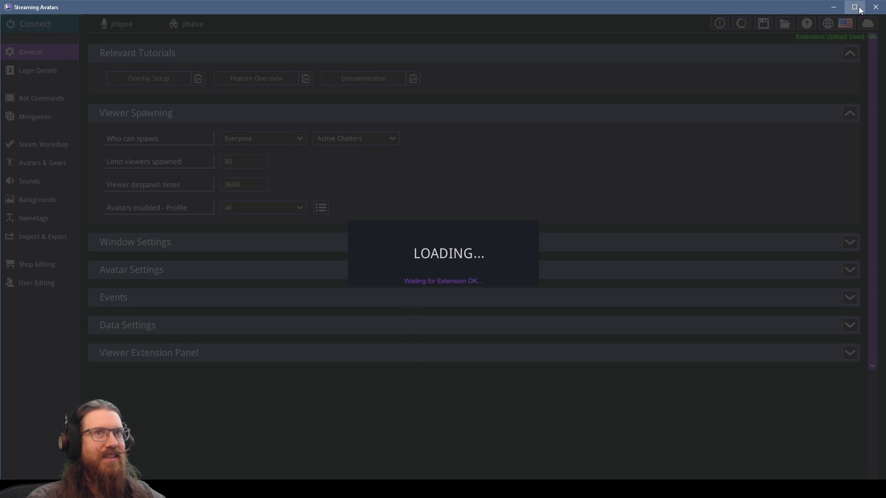
# - Maximize the Streaming Avatars window so the avatar scene can finish loading
pyautogui.click(858, 6)
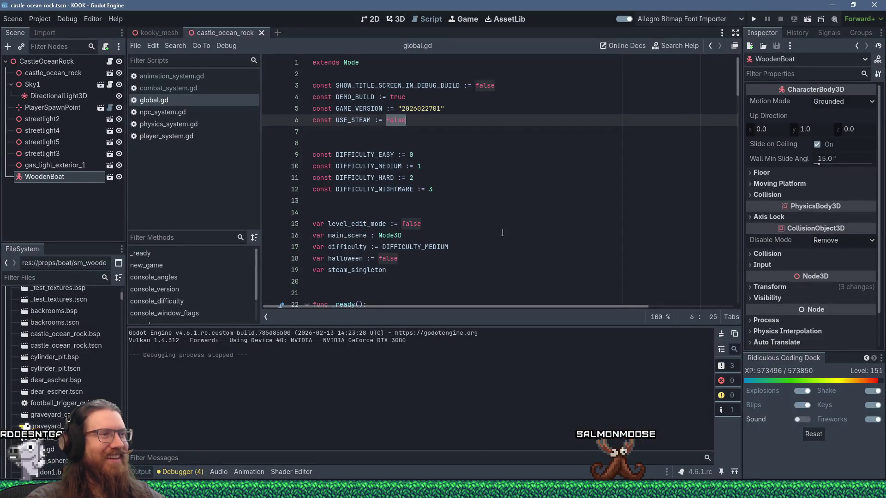
# - Place the cursor in the Godot script, then launch Sourcetree and drag it over the editor
pyautogui.click(484, 231)
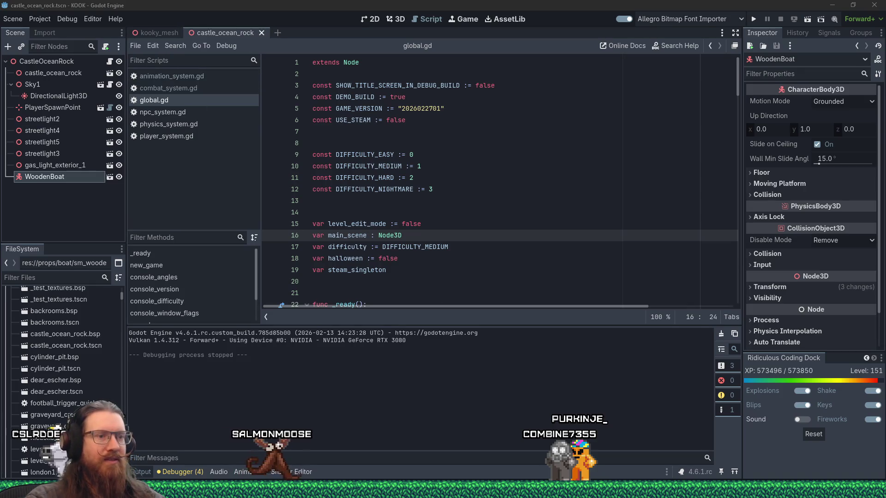
pyautogui.click(497, 194)
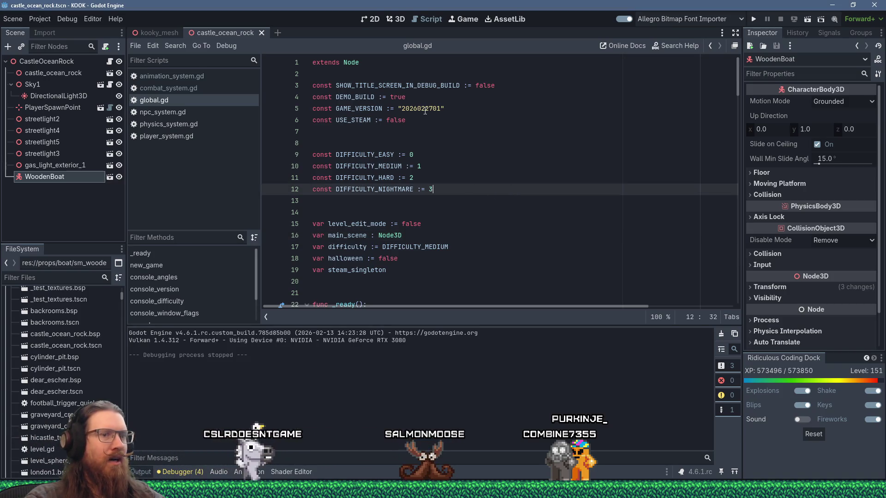
pyautogui.press('super')
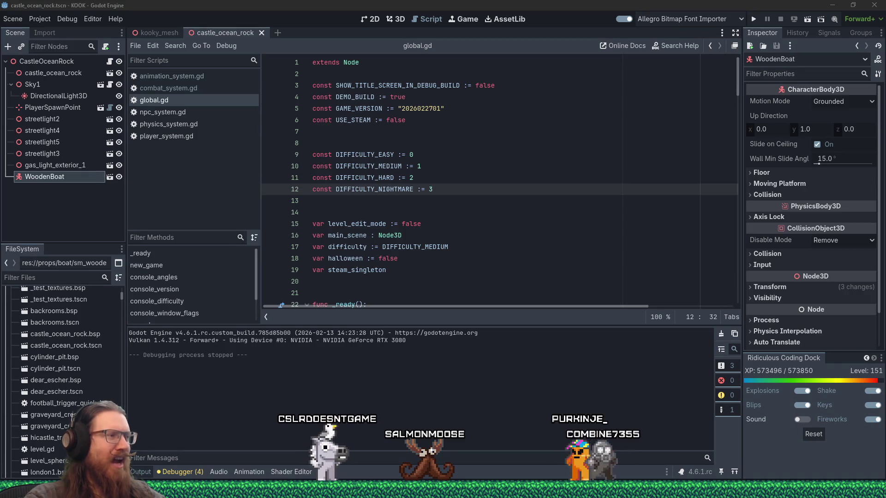
pyautogui.click(162, 228)
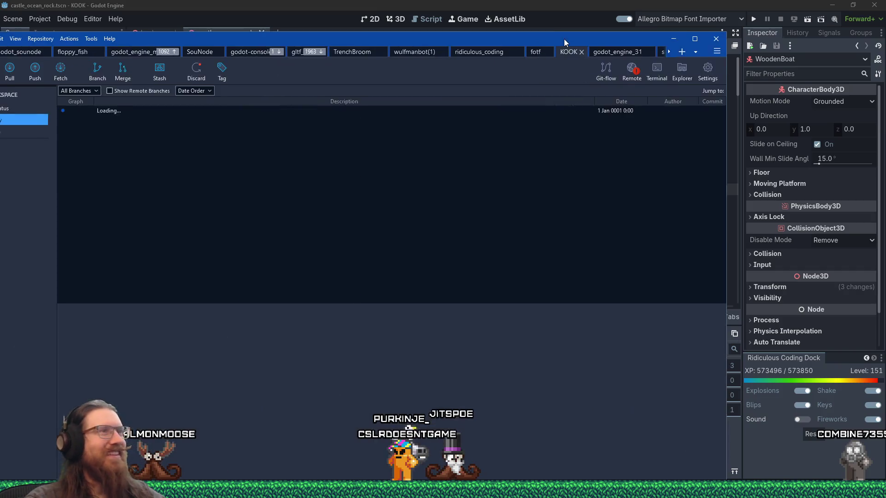
pyautogui.moveTo(605, 9)
pyautogui.mouseDown()
pyautogui.moveTo(711, 26)
pyautogui.moveTo(688, 10)
pyautogui.mouseUp()
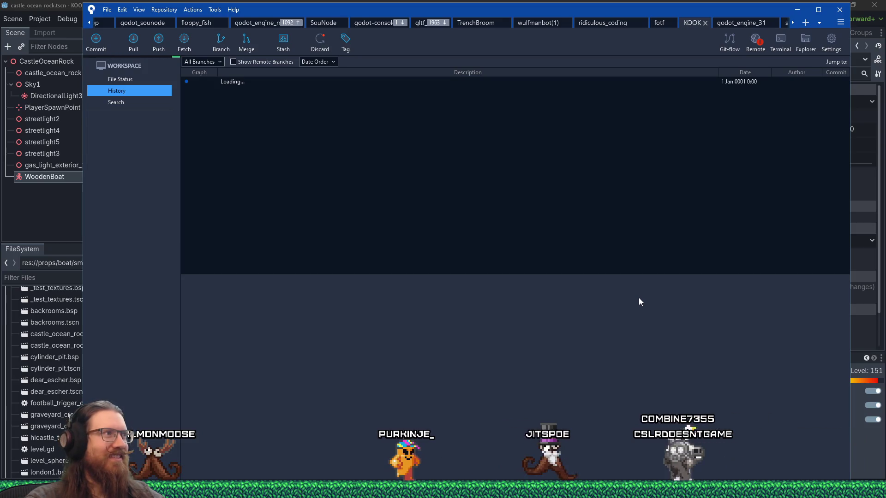
# - In File Status, stage kook_marketing.txt and the Steam demo vdf file
pyautogui.click(125, 79)
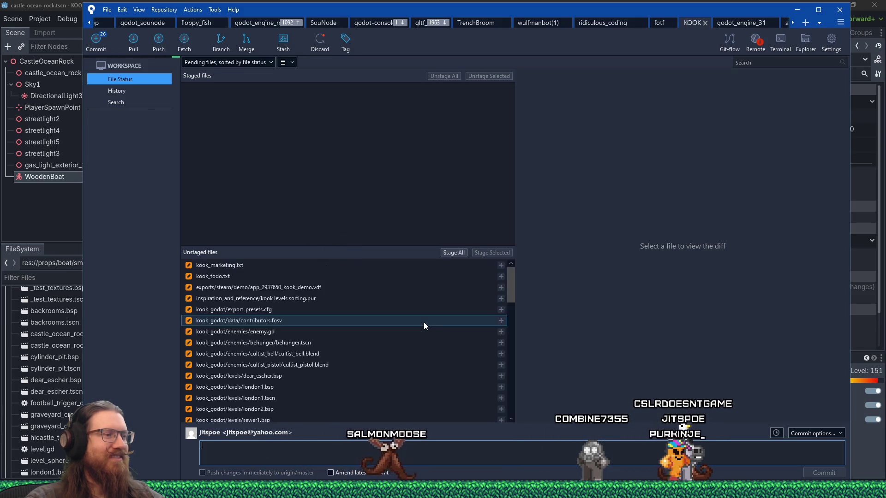
pyautogui.click(369, 265)
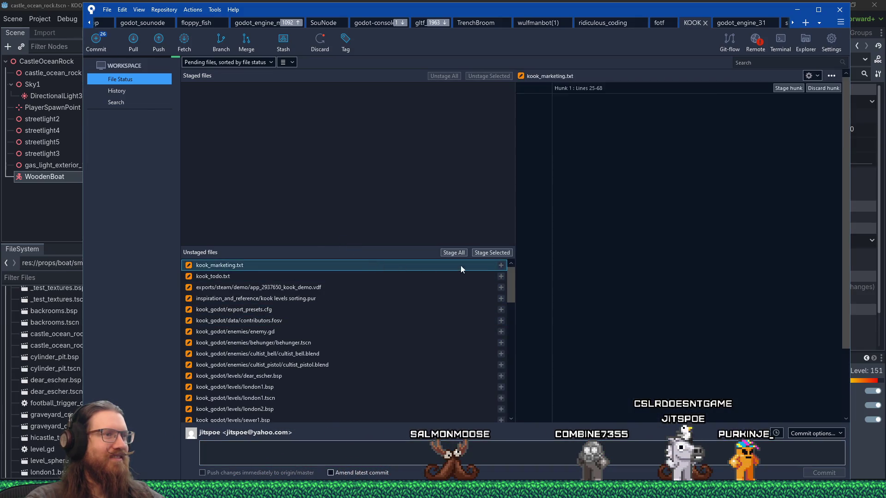
pyautogui.scroll(-4, 693, 294)
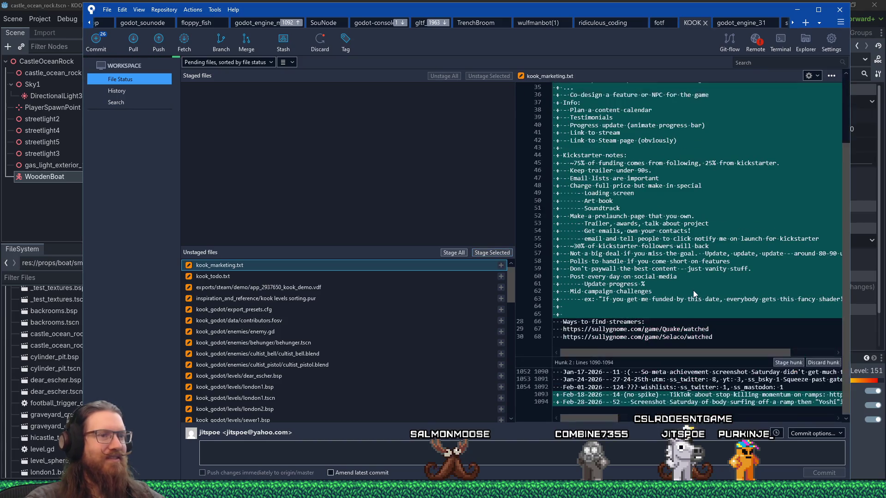
pyautogui.click(501, 252)
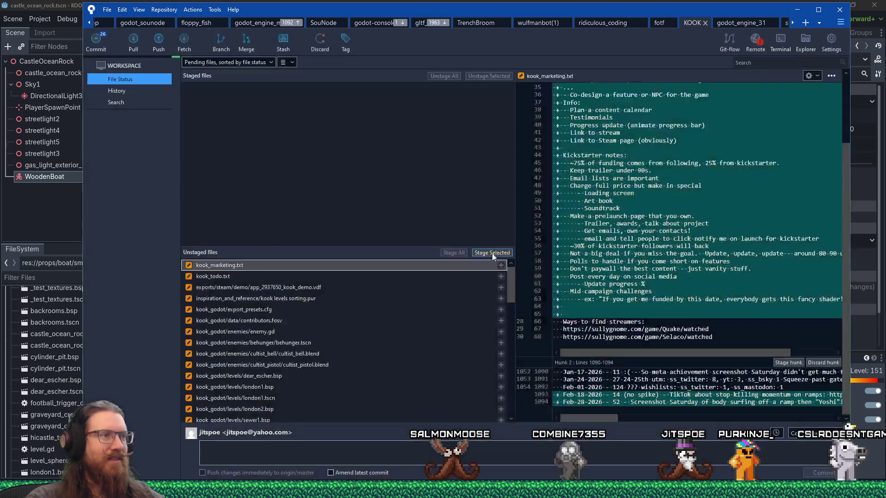
pyautogui.click(353, 265)
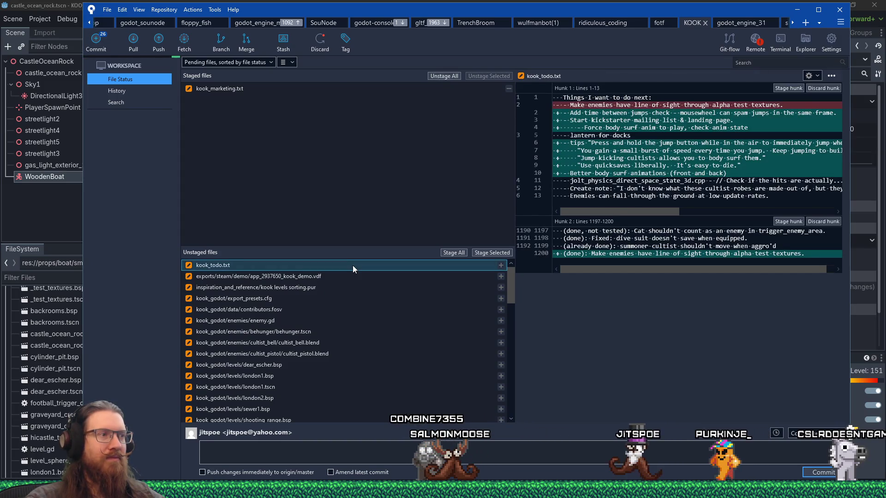
pyautogui.click(336, 278)
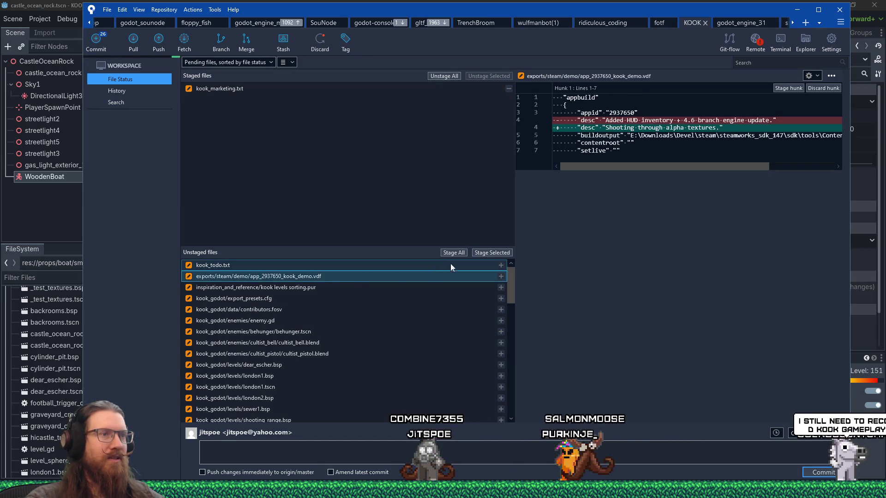
pyautogui.click(488, 251)
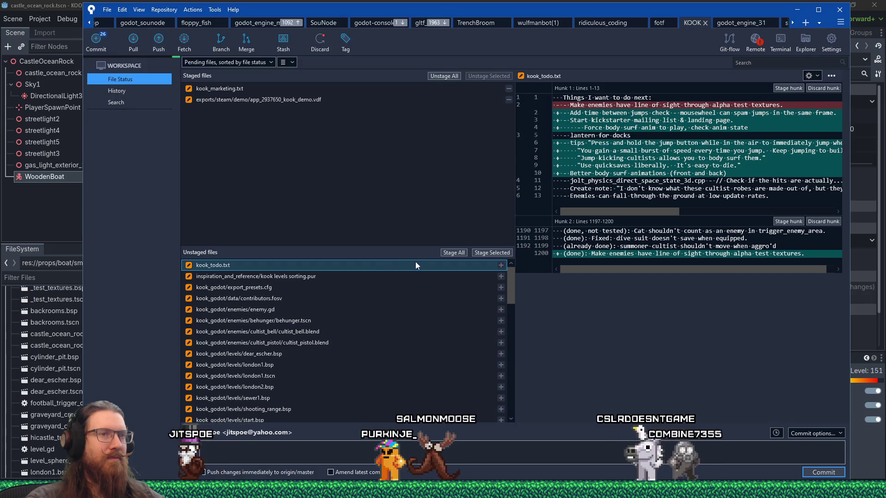
# - Stage kook_todo.txt and the kook levels sorting.pur file for the commit
pyautogui.click(501, 257)
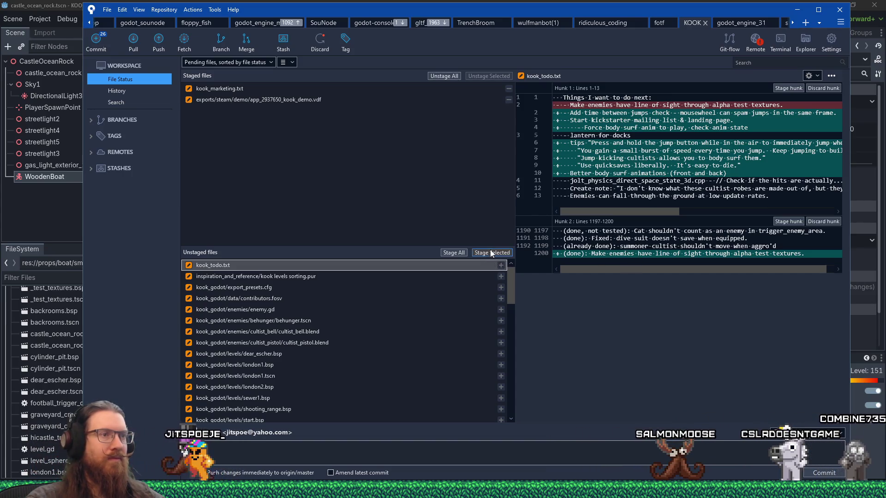
pyautogui.click(500, 265)
pyautogui.click(389, 267)
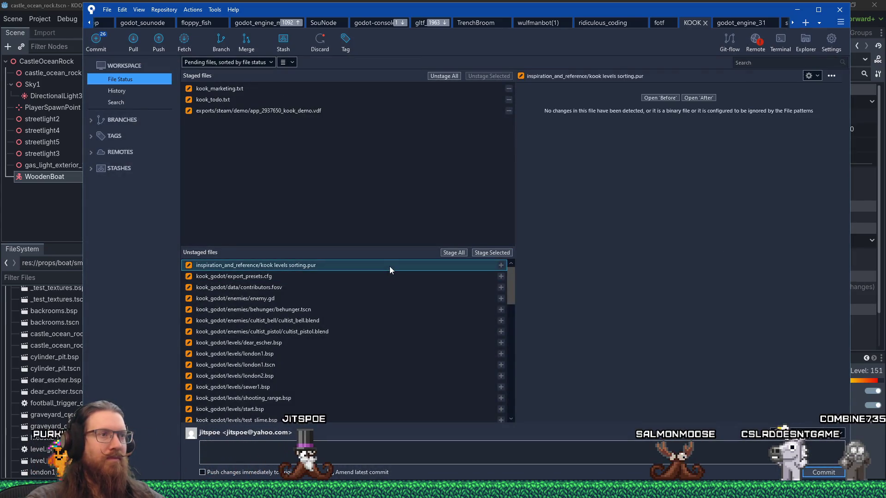
pyautogui.click(487, 253)
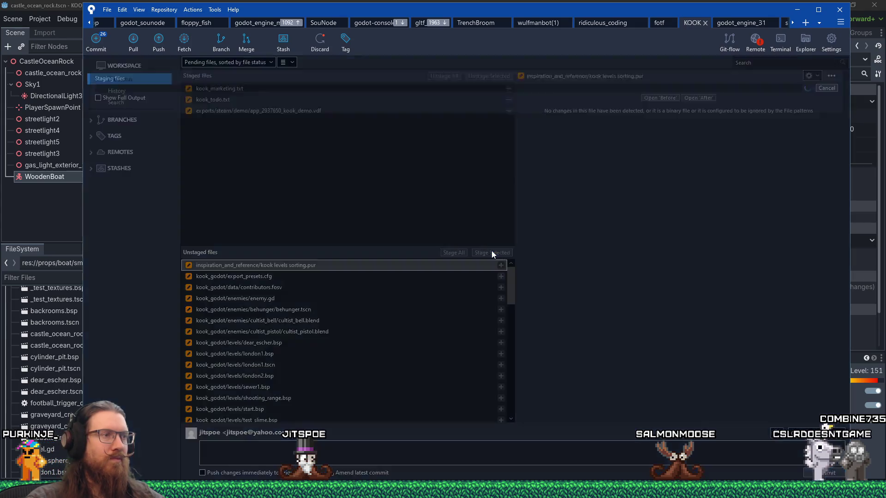
pyautogui.click(386, 459)
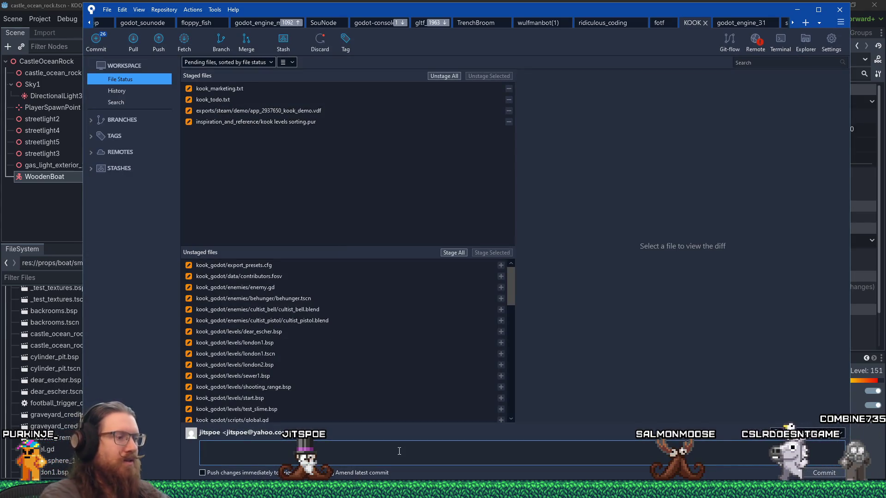
# - Write the commit message 'Started on castle ocean rock level (Maybe it should be called castle coast?).'
pyautogui.write('Started on cast')
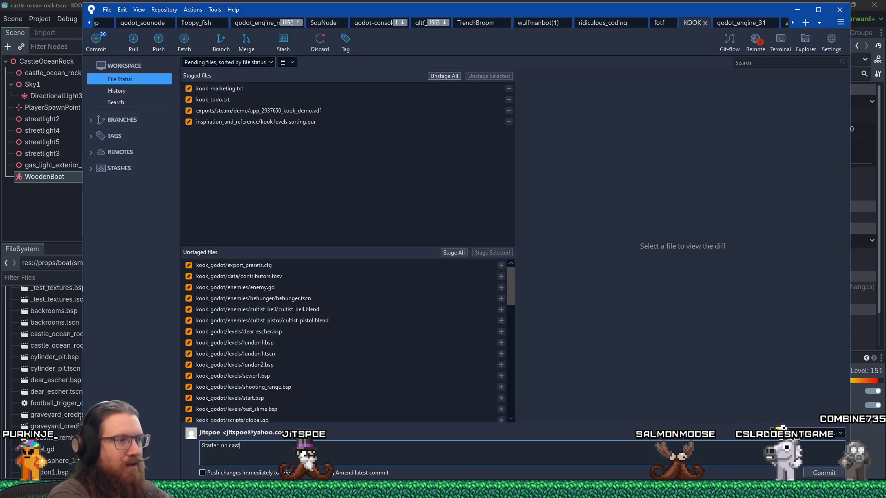
pyautogui.write('le coast level.')
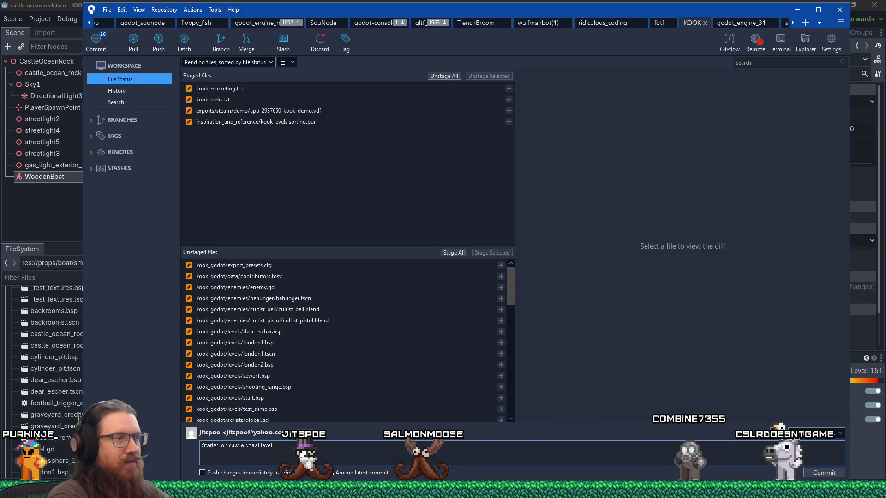
pyautogui.scroll(-10, 437, 361)
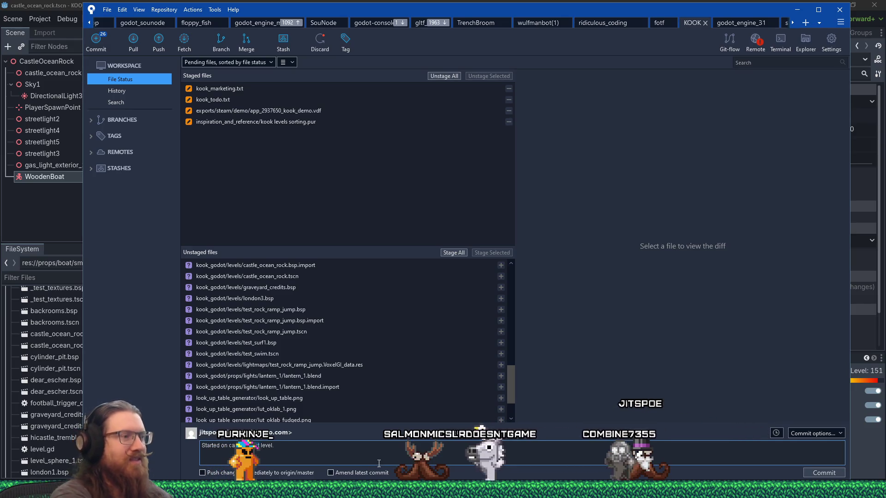
pyautogui.write('ocean rock')
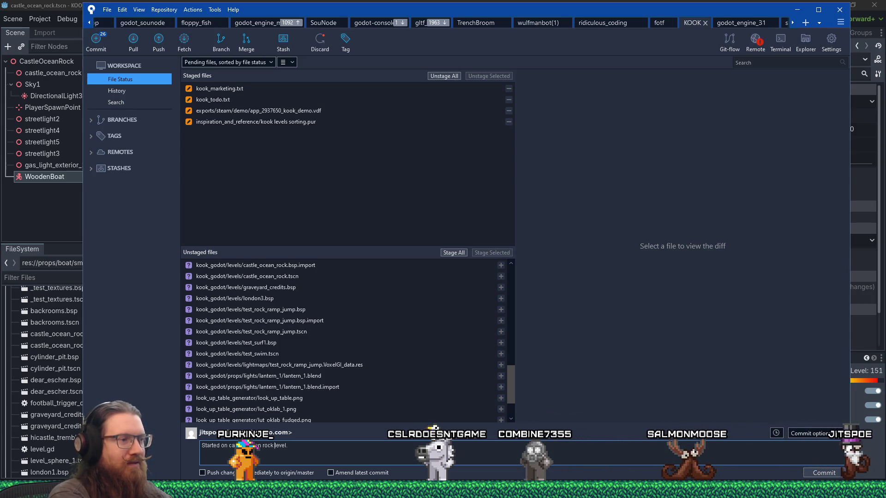
pyautogui.press('BackSpace')
pyautogui.write('(Ma')
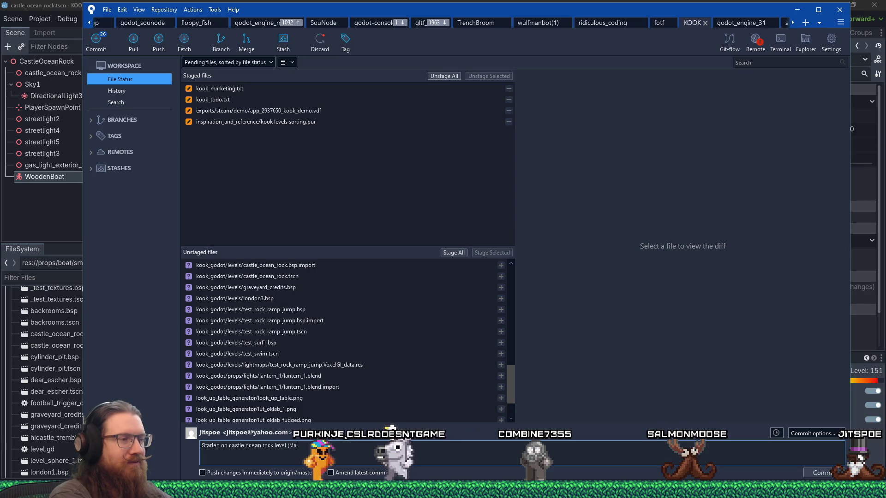
pyautogui.write('ybe it should be called castel')
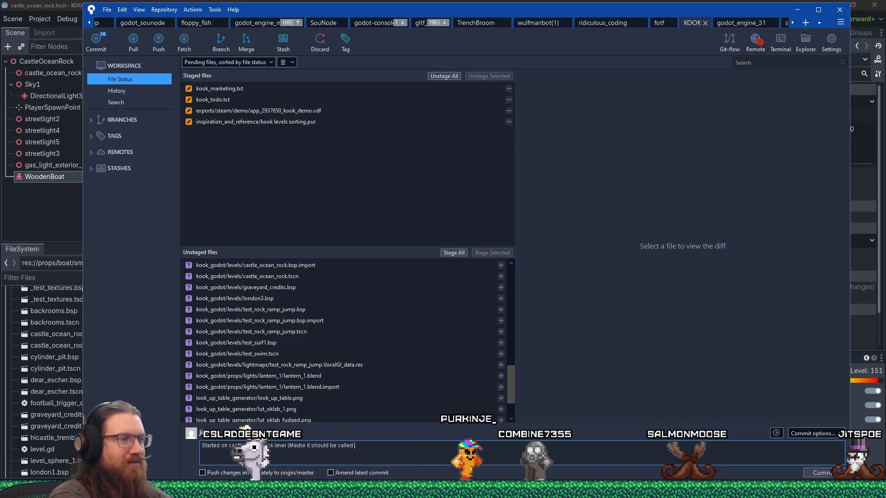
pyautogui.press('BackSpace')
pyautogui.press('BackSpace')
pyautogui.write('l')
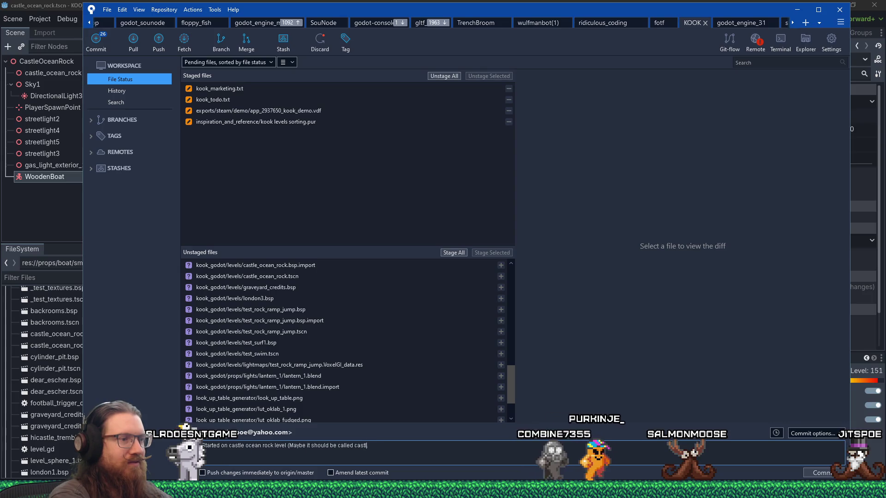
pyautogui.write('e coast?)')
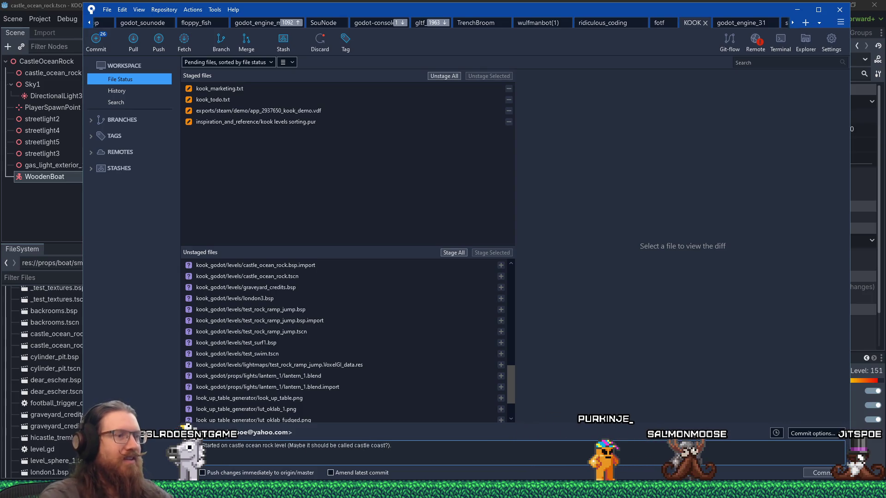
pyautogui.write('.')
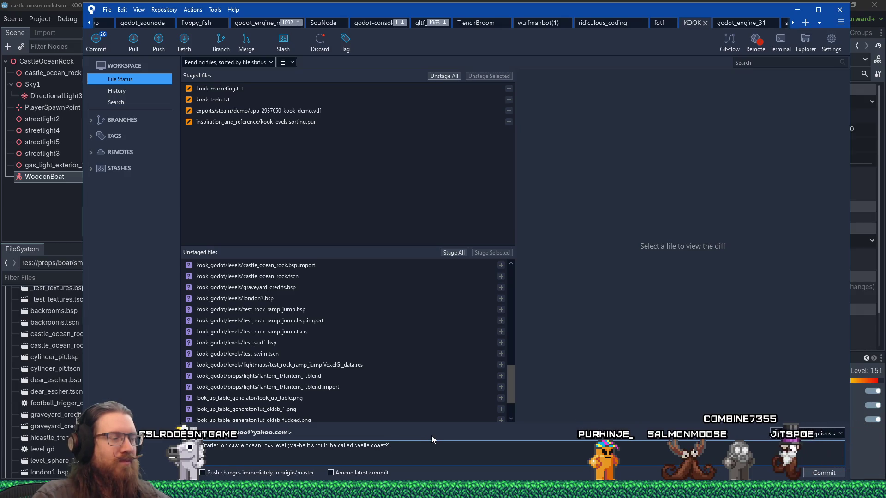
pyautogui.click(296, 267)
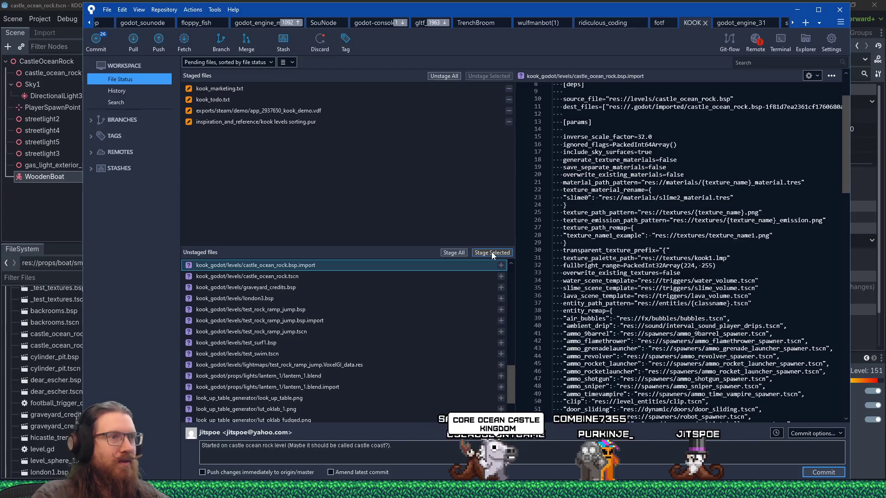
# - Stage the castle_ocean_rock .bsp.import and .tscn files and both test_rock_ramp_jump files
pyautogui.click(491, 253)
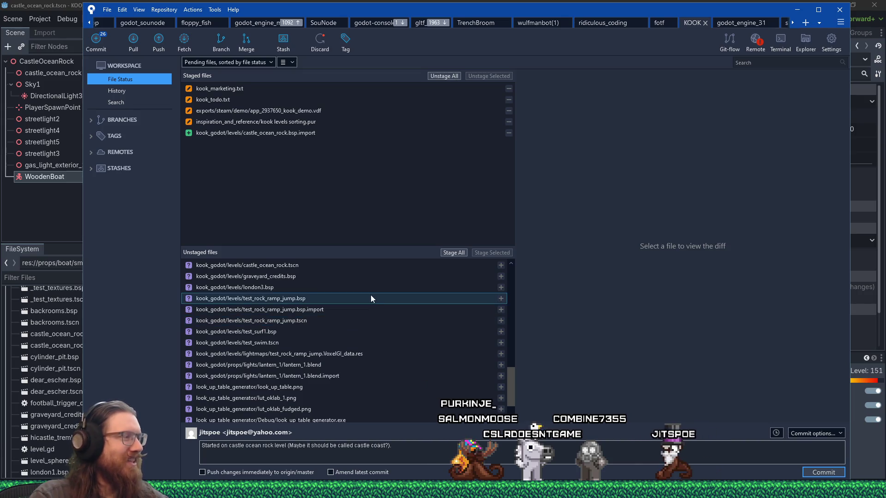
pyautogui.click(345, 266)
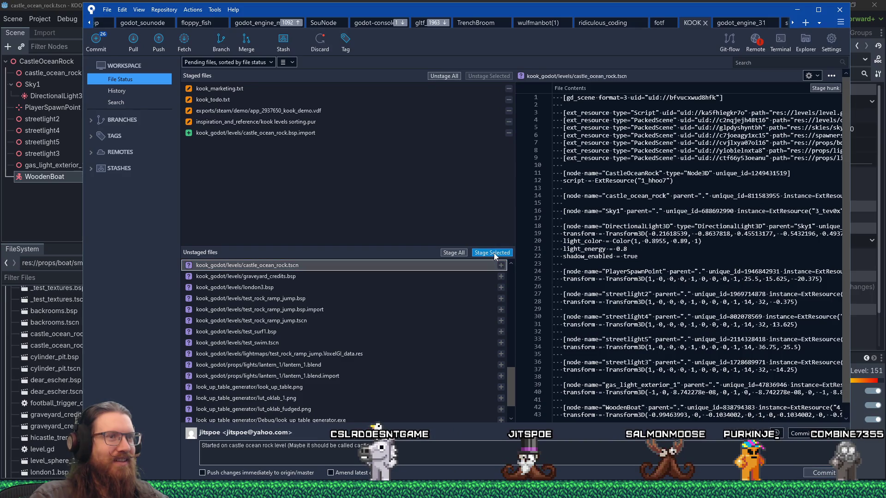
pyautogui.click(492, 253)
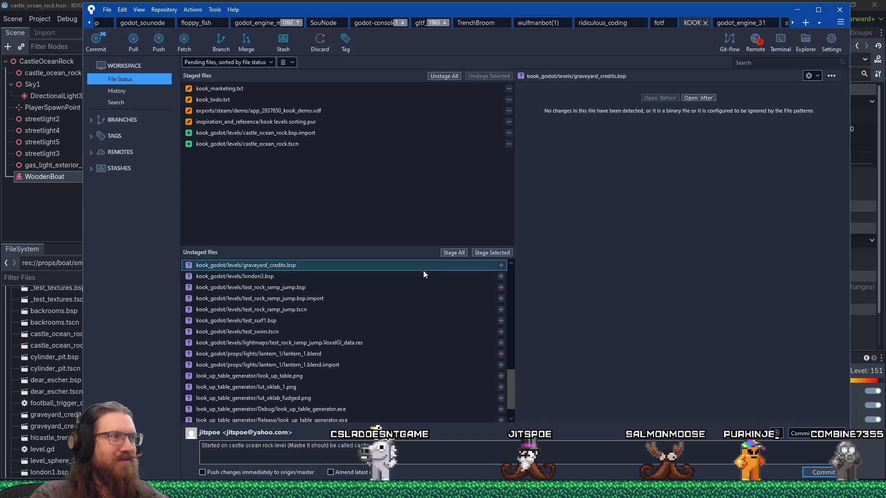
pyautogui.click(366, 299)
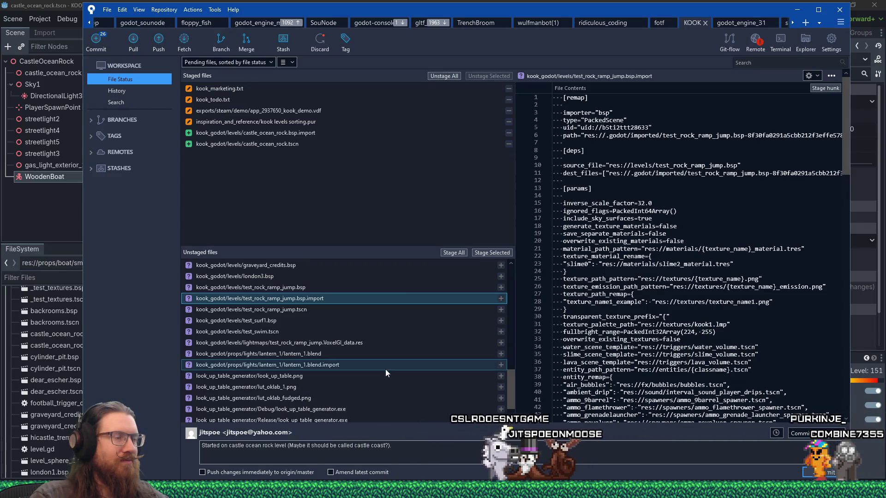
pyautogui.keyDown('shift'); pyautogui.click(349, 310); pyautogui.keyUp('shift')
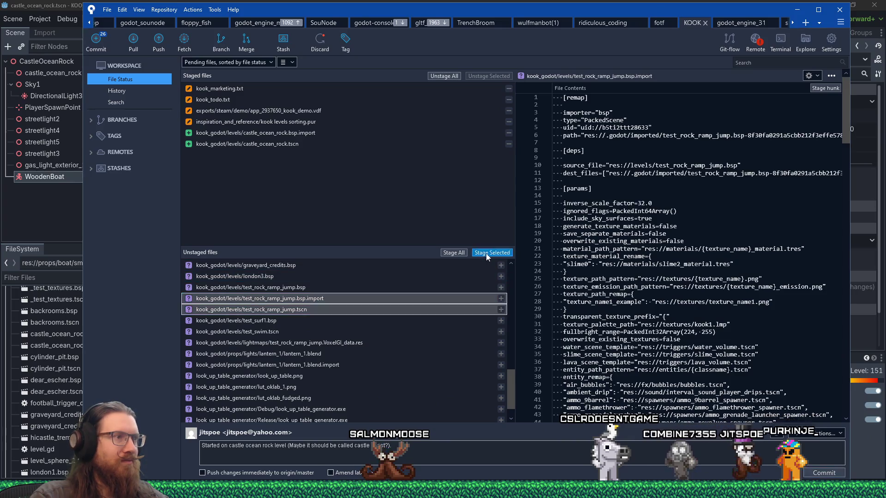
pyautogui.click(491, 252)
# - Append 'Ramp jump test map' to the end of the commit message
pyautogui.scroll(2, 439, 313)
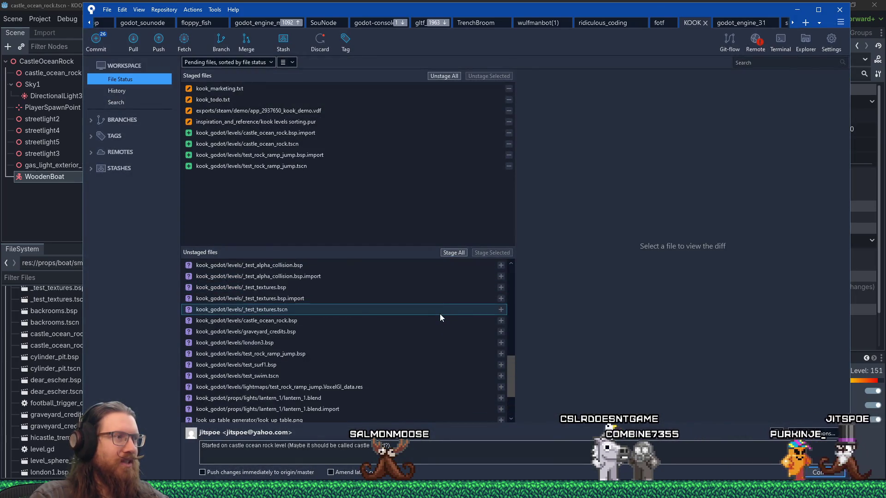
pyautogui.click(429, 445)
pyautogui.write('st?). ')
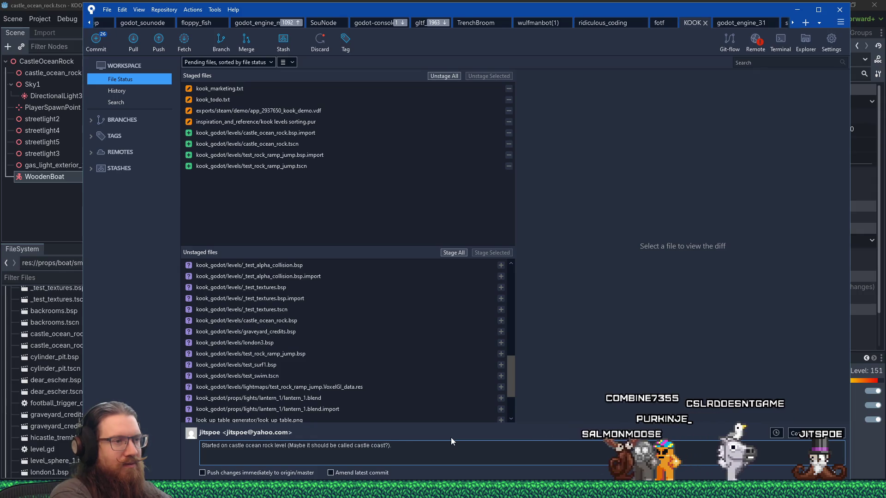
pyautogui.write(' Ramp jump test map')
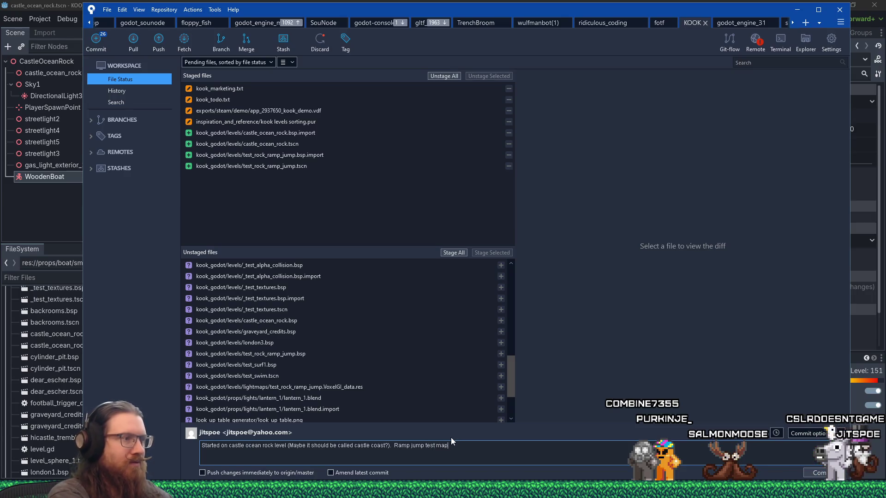
pyautogui.write('.')
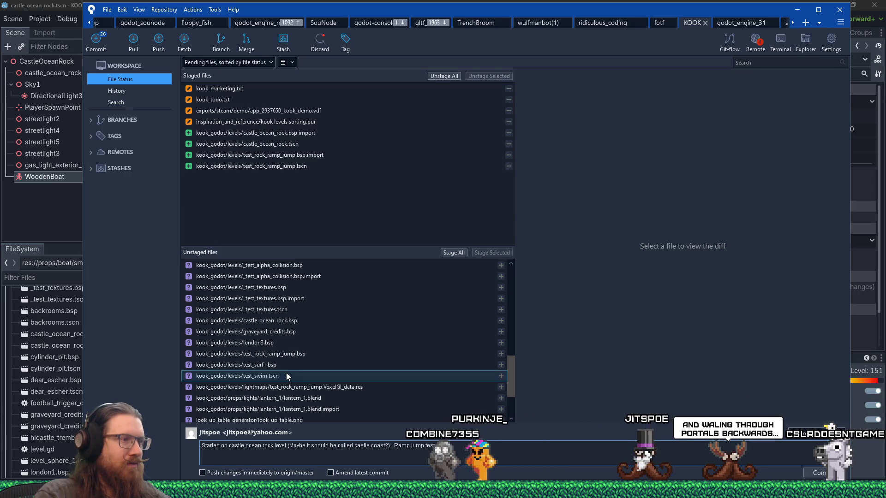
# - Stage test_swim.tscn, then switch to Godot and run the game for a playtest
pyautogui.click(286, 376)
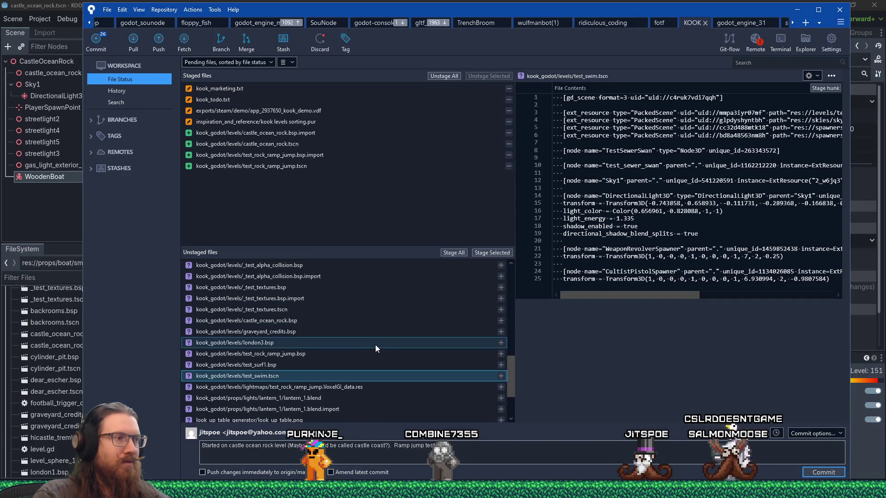
pyautogui.click(491, 254)
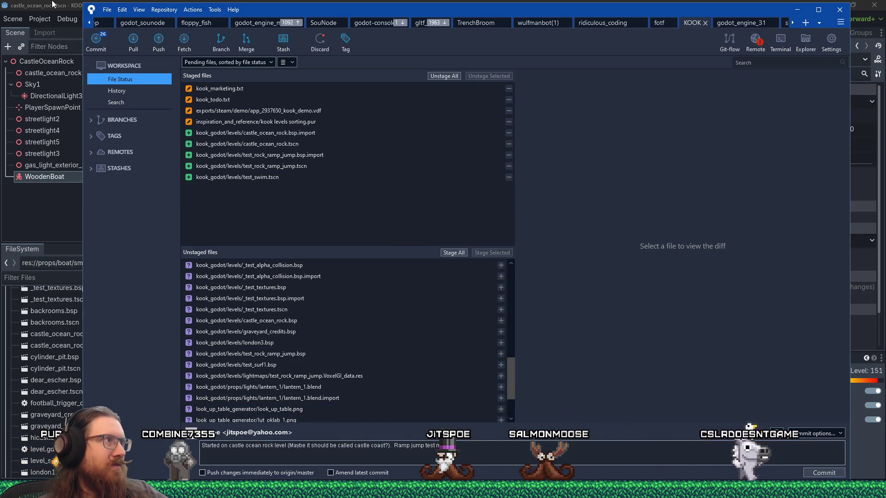
pyautogui.click(52, 4)
pyautogui.click(751, 19)
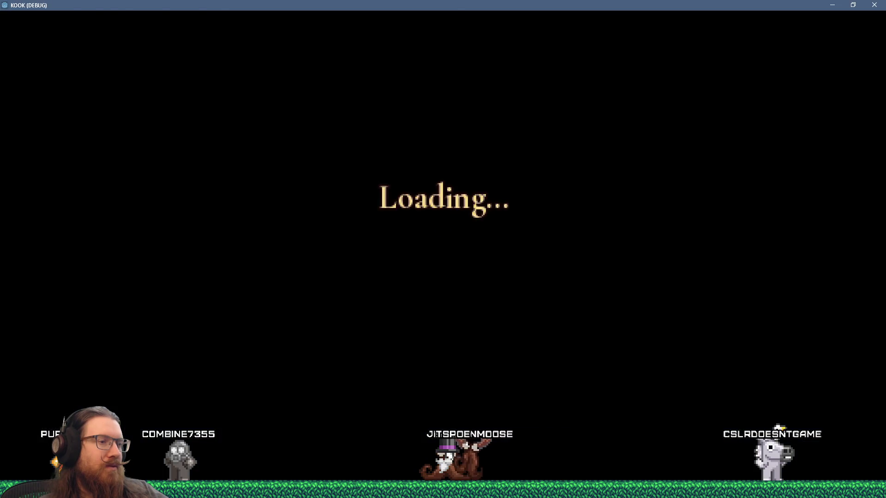
# - Load the start map with the 'map start' dev console command
pyautogui.press('`')
pyautogui.write('map start')
pyautogui.press('Return')
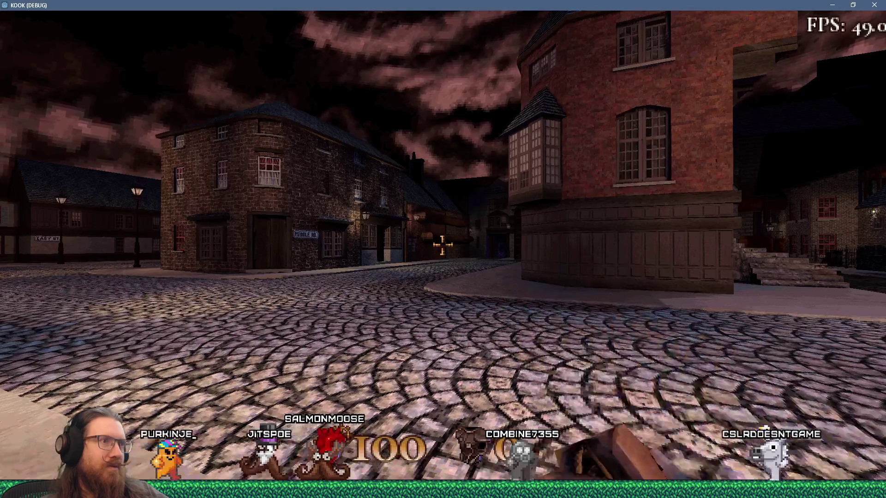
# - Walk down the street and through the alley into the medium-difficulty portal
pyautogui.press('w')
pyautogui.press('w')
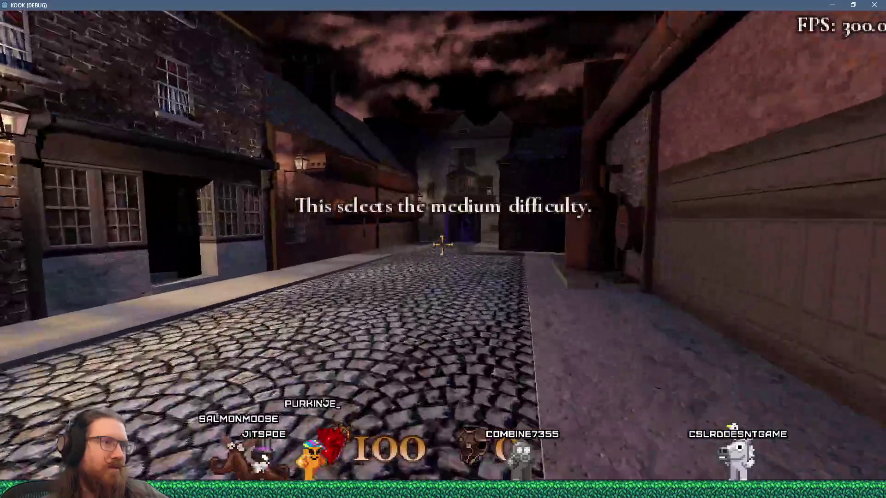
pyautogui.press('w')
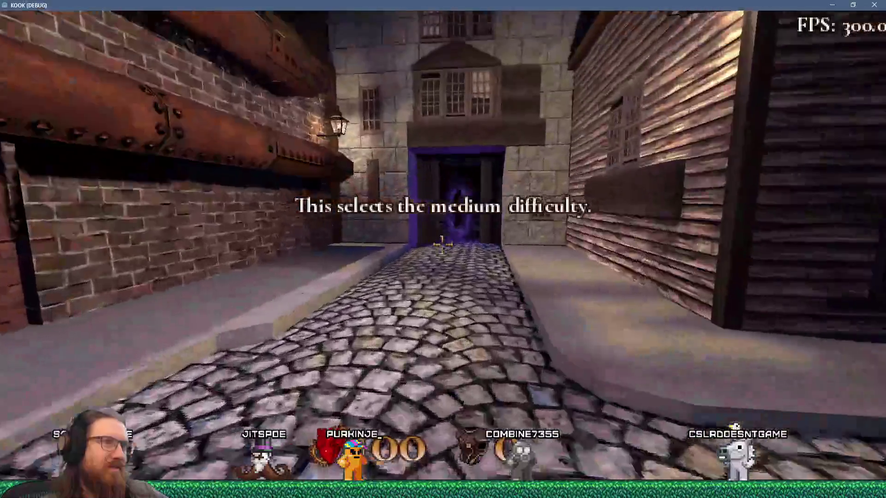
pyautogui.press('w')
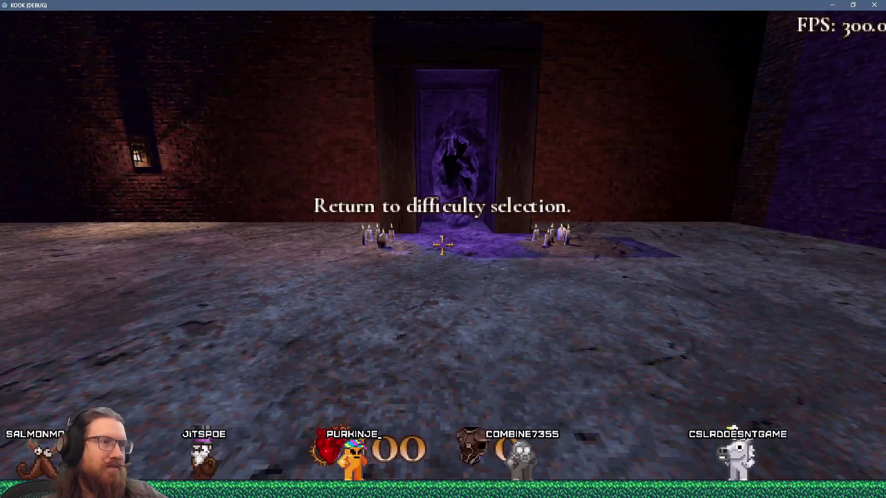
pyautogui.press('w')
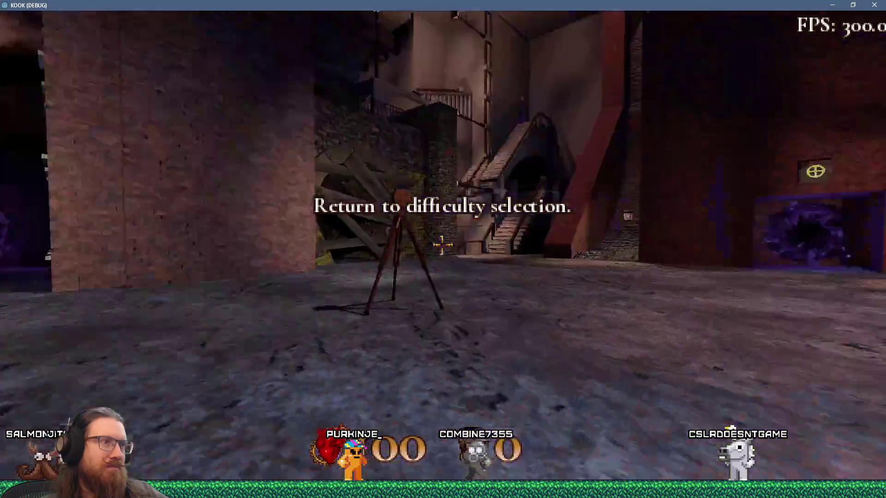
pyautogui.press('w')
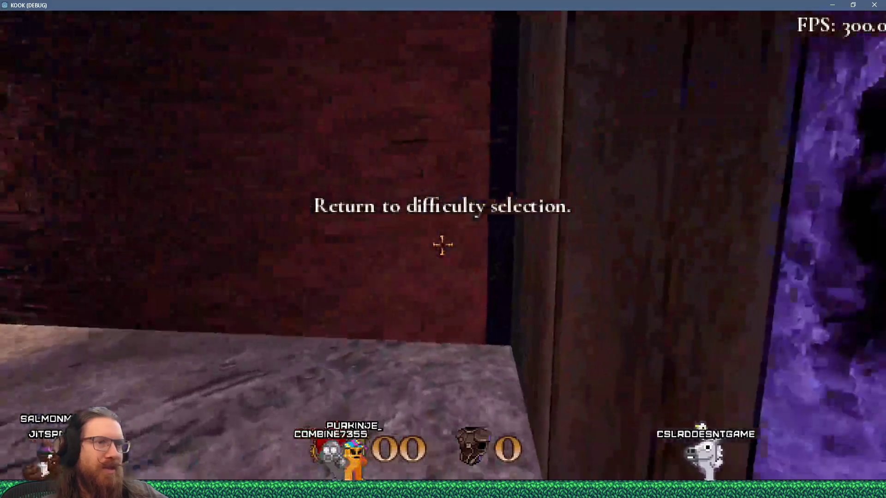
pyautogui.press('w')
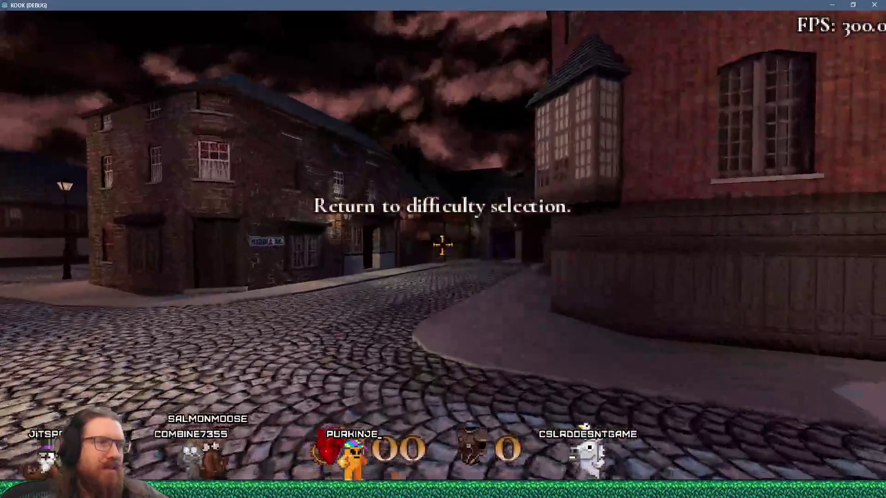
pyautogui.press('w')
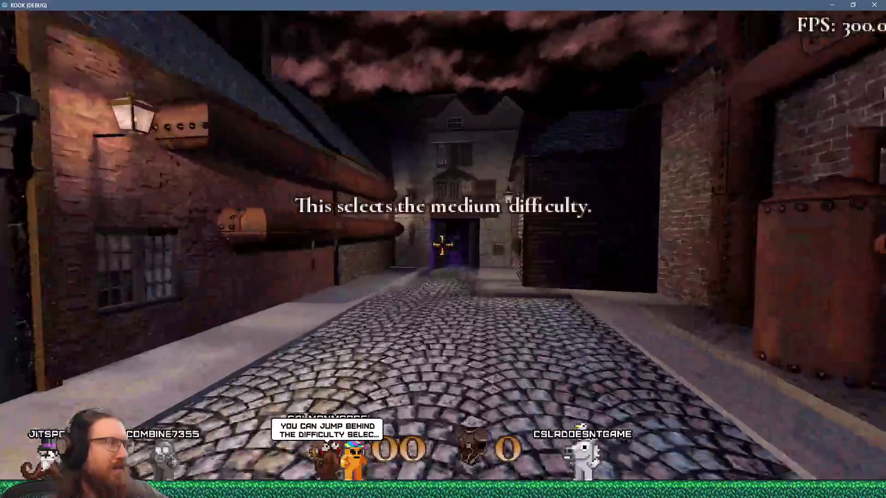
pyautogui.press('w')
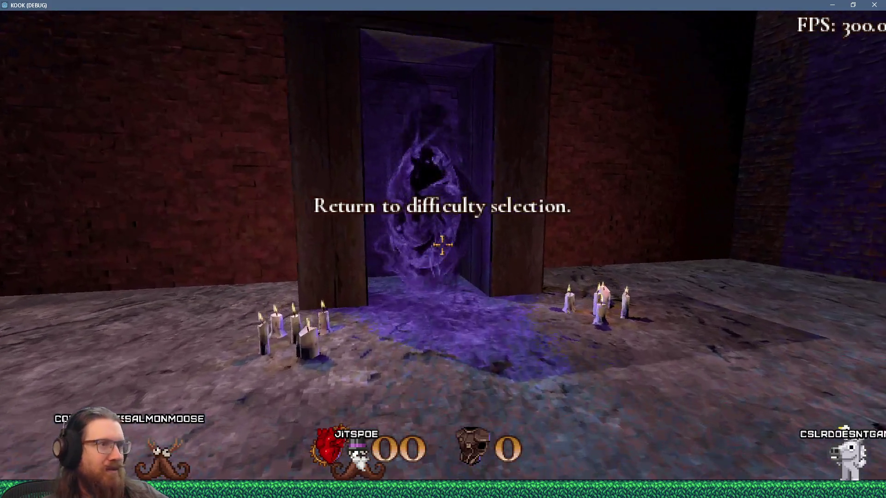
# - Walk through the easy-difficulty gate, swinging the pan and jumping, then return through the portal
pyautogui.press('w')
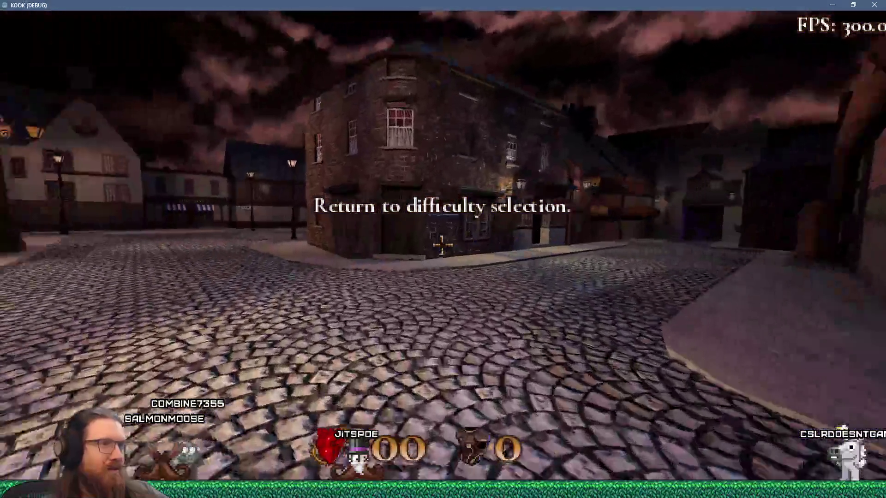
pyautogui.click(442, 245)
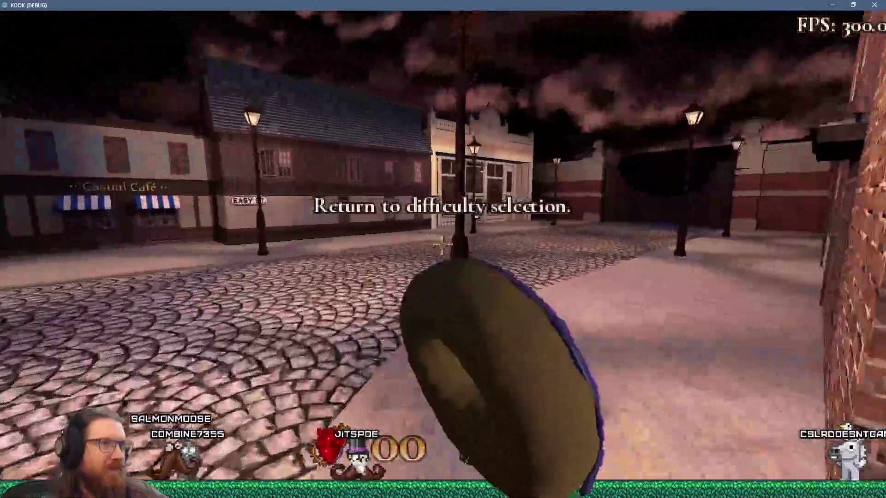
pyautogui.press('w')
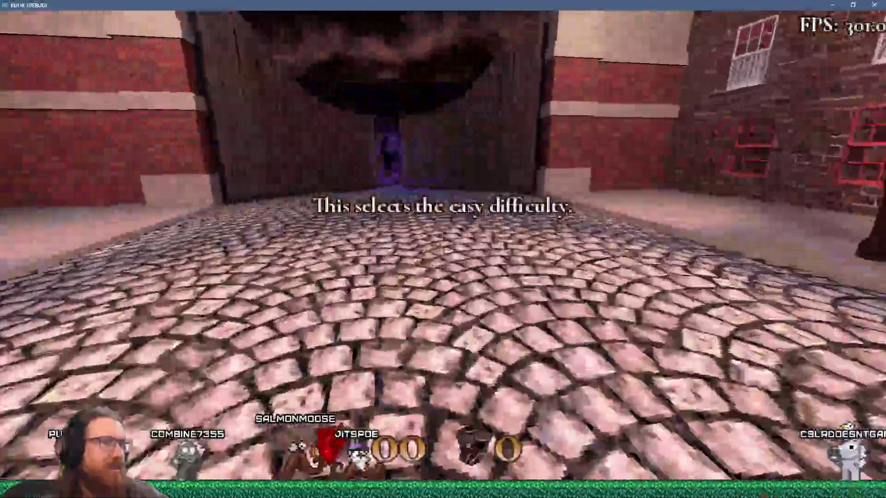
pyautogui.press('w')
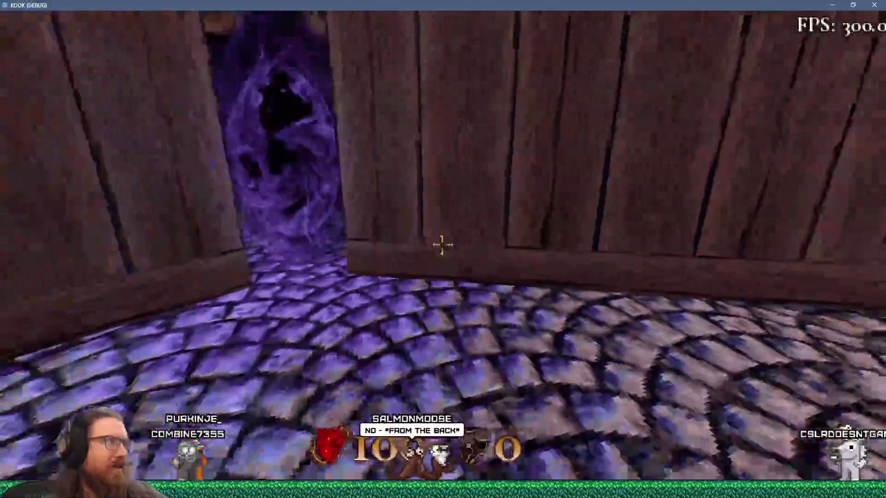
pyautogui.press('space')
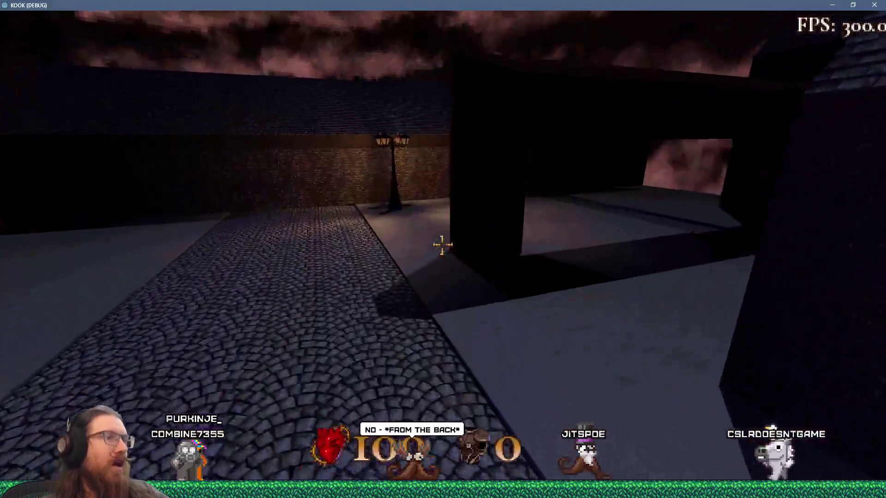
pyautogui.press('w')
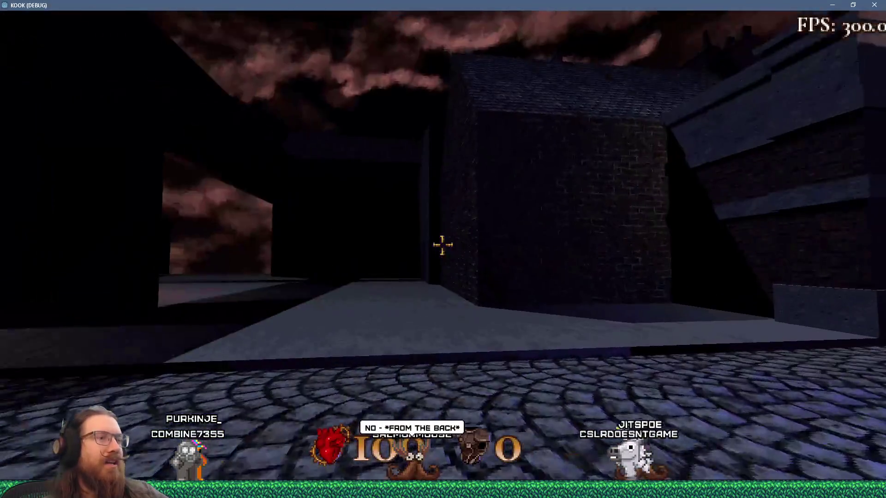
pyautogui.press('w')
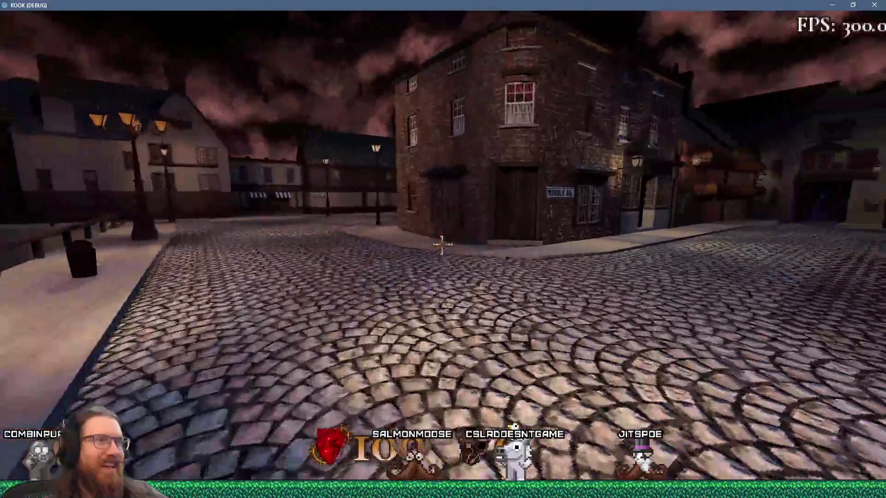
pyautogui.press('w')
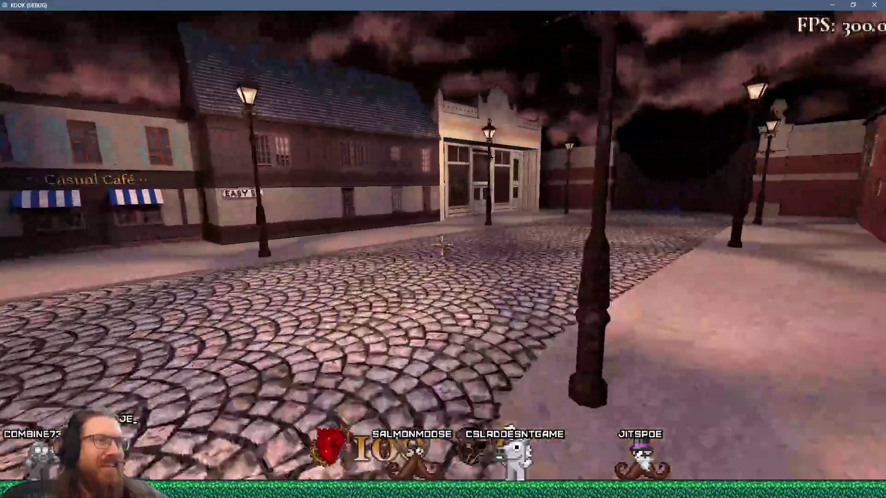
pyautogui.press('w')
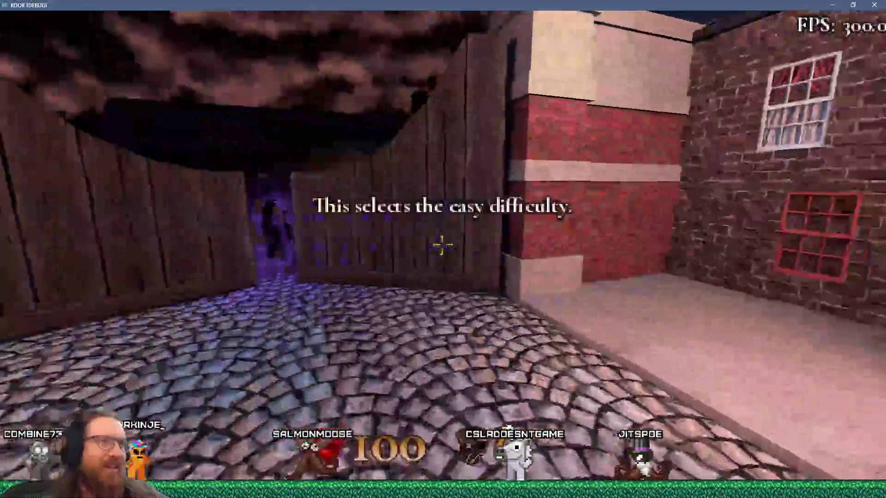
pyautogui.press('w')
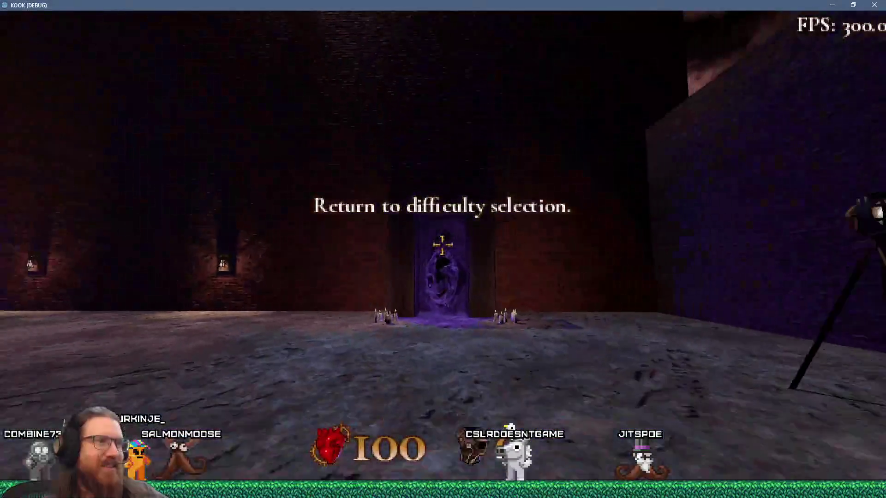
# - Walk from the hub back to the street and jump repeatedly against the wooden wall
pyautogui.press('w')
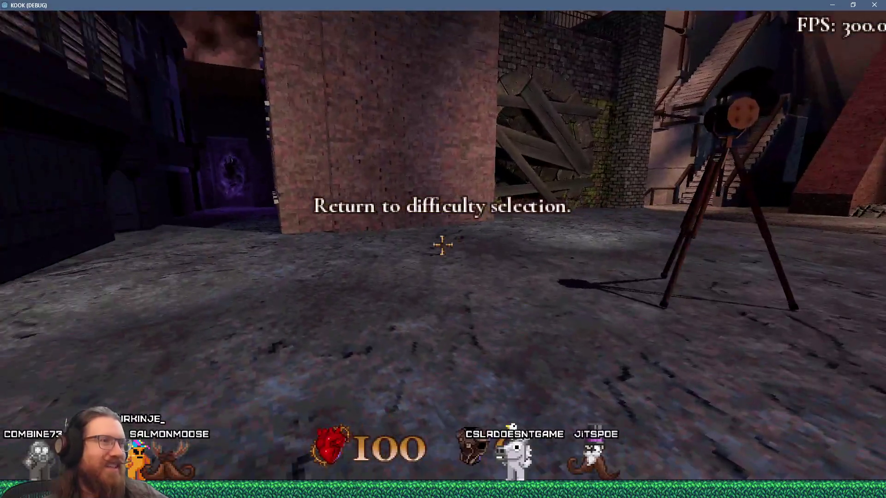
pyautogui.press('w')
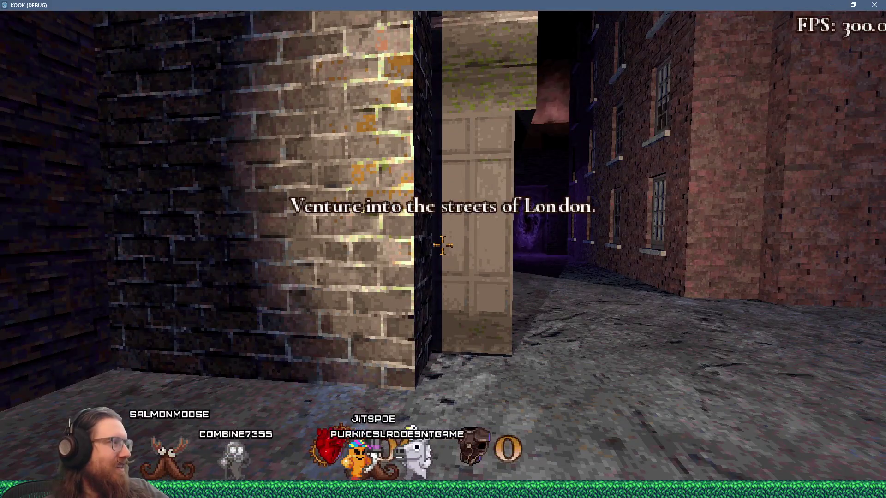
pyautogui.press('w')
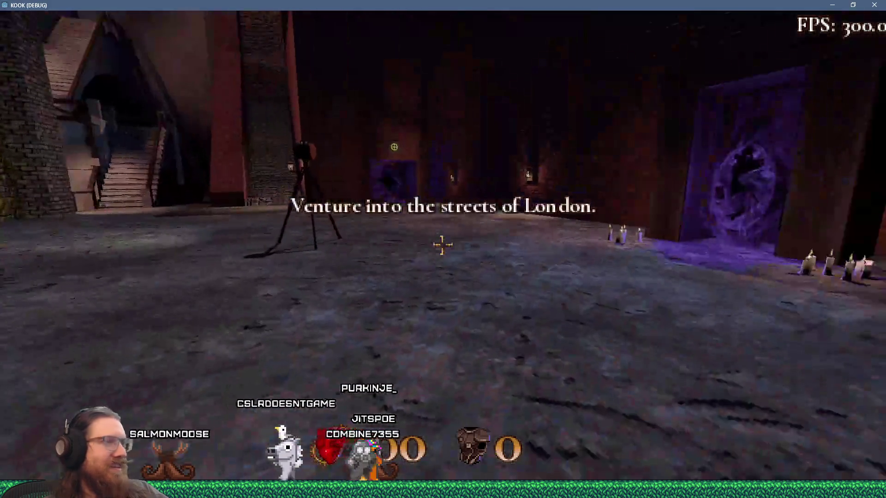
pyautogui.press('w')
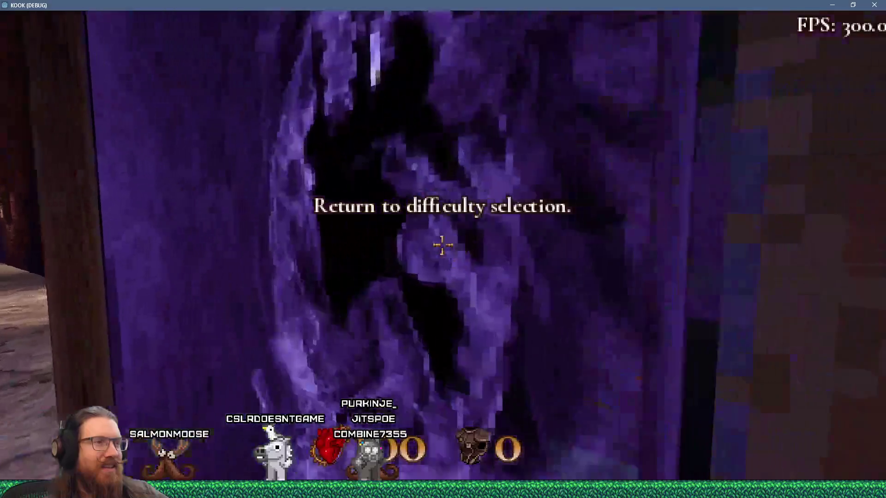
pyautogui.press('w')
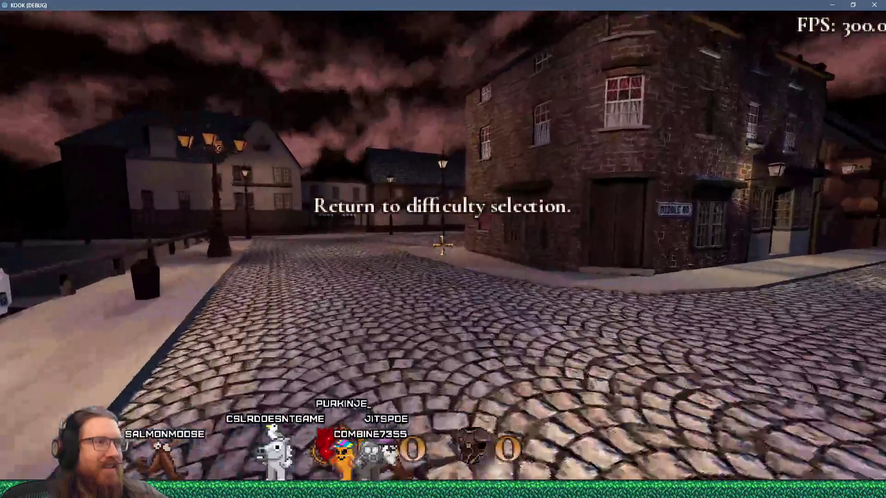
pyautogui.press('w')
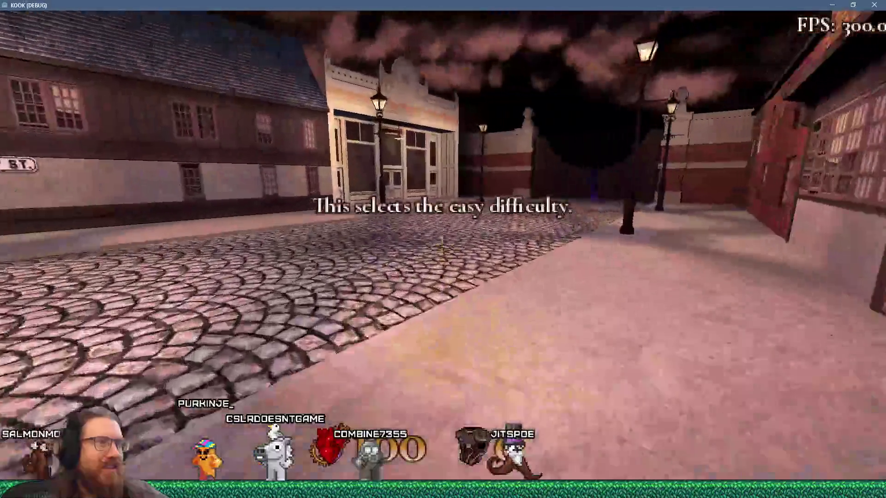
pyautogui.press('w')
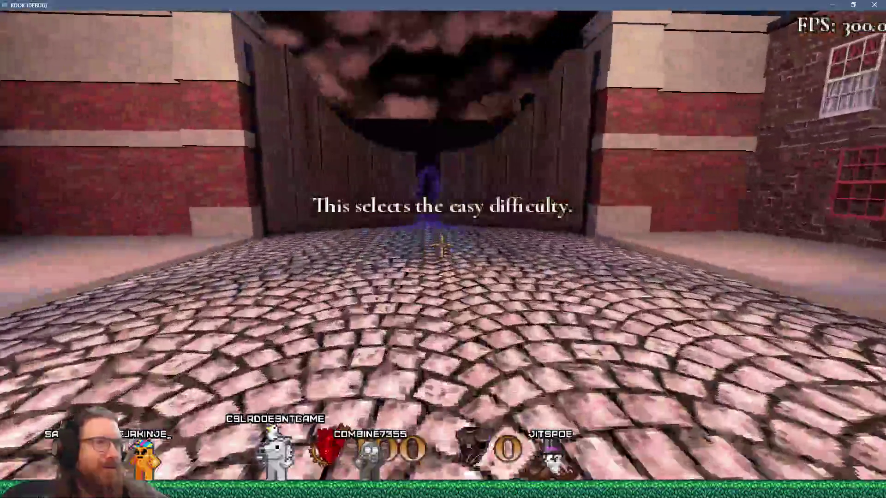
pyautogui.press('w')
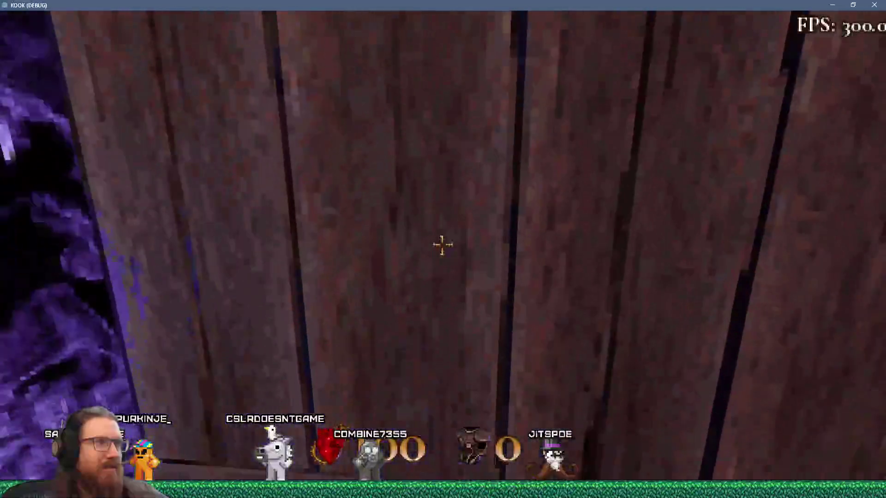
pyautogui.press('w')
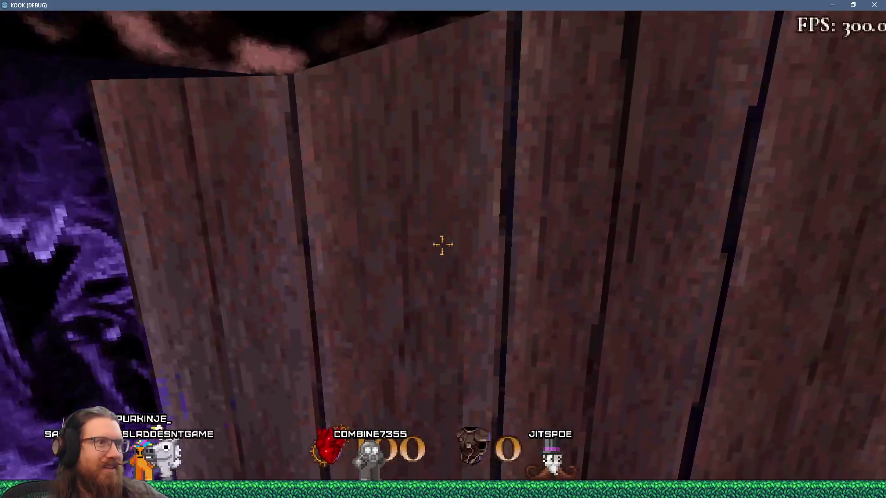
# - Enable noclip via the console, fly over the wooden wall, then turn noclip off
pyautogui.press('`')
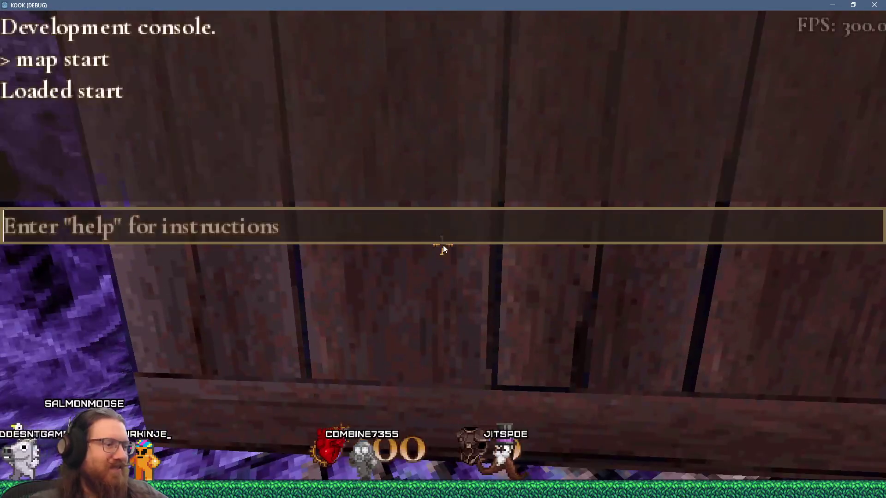
pyautogui.write('noclip')
pyautogui.press('Return')
pyautogui.press('`')
pyautogui.press('w')
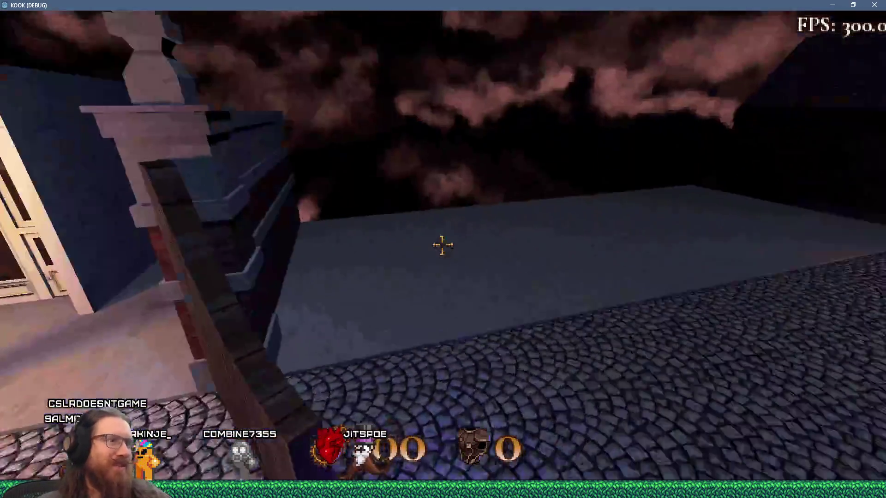
pyautogui.press('`')
pyautogui.write('clip')
pyautogui.press('Return')
pyautogui.press('`')
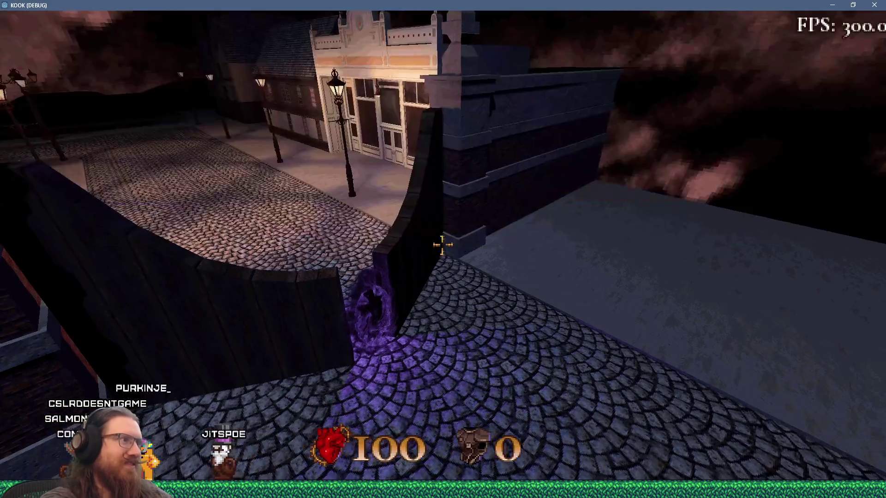
# - Descend to street level and walk into the purple easy-difficulty portal by the wooden gate
pyautogui.press('w')
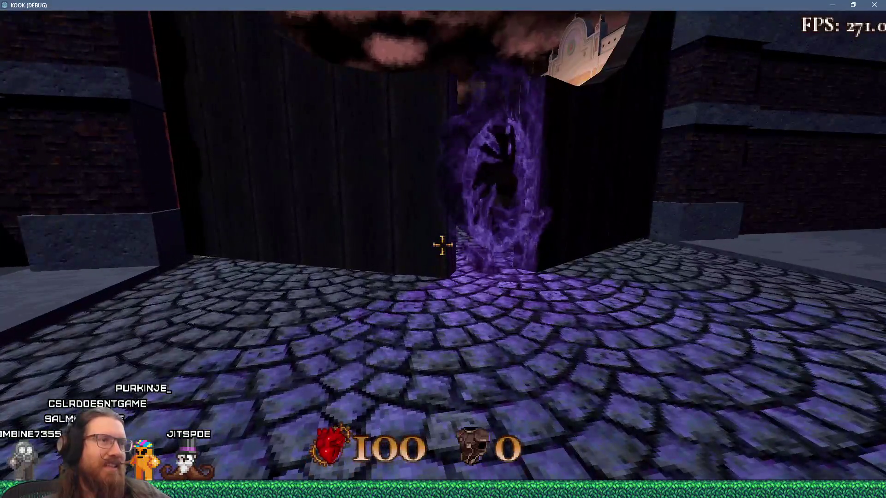
pyautogui.press('w')
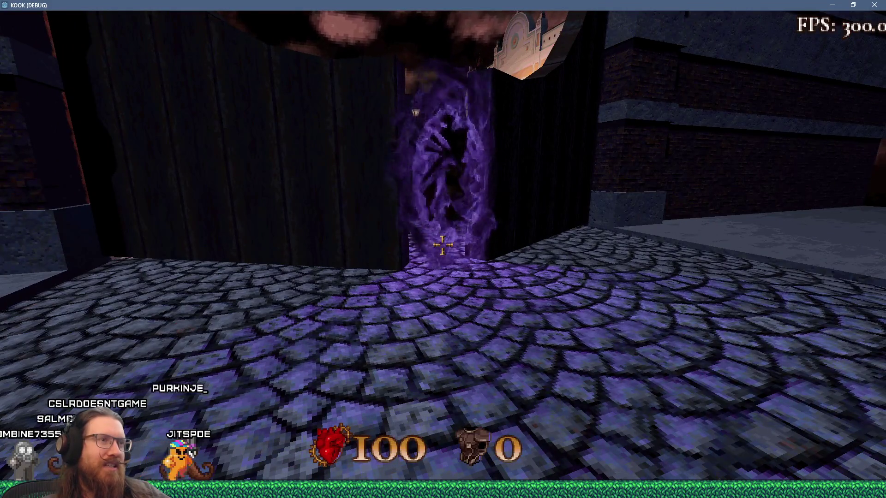
pyautogui.press('w')
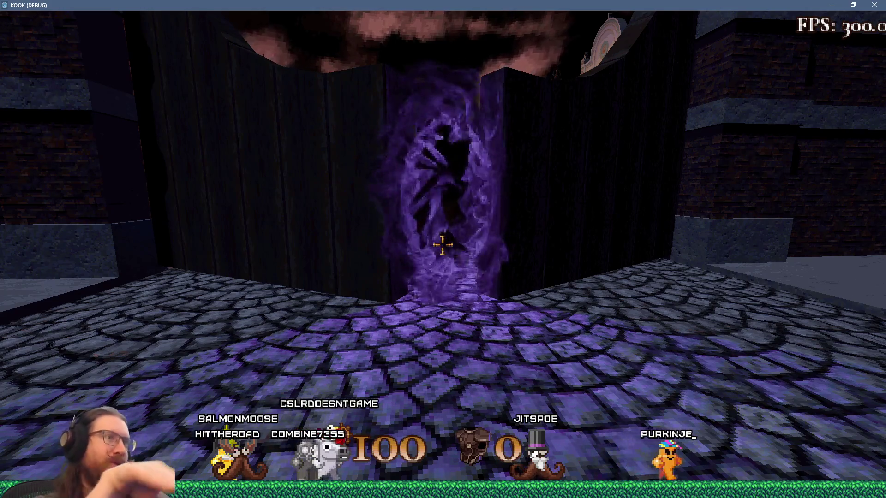
# - Enter the easy-difficulty portal and walk the cobbled London street past the lamp post
pyautogui.press('w')
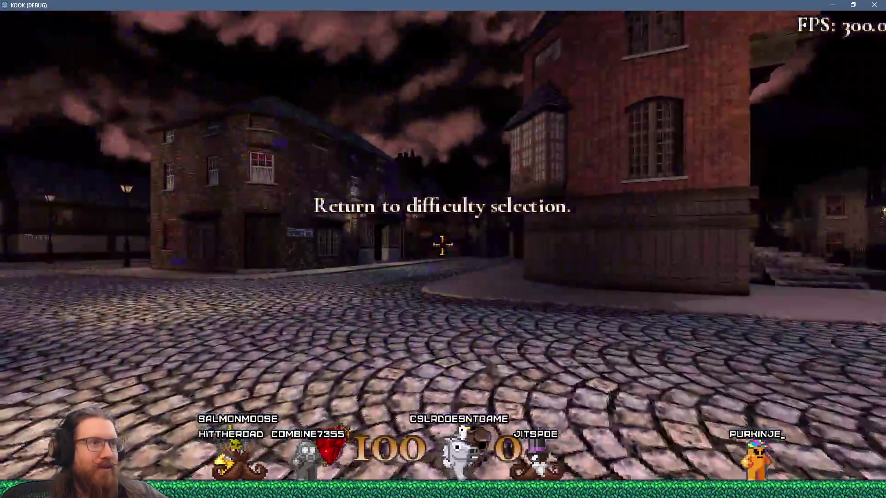
pyautogui.press('w')
pyautogui.press('w')
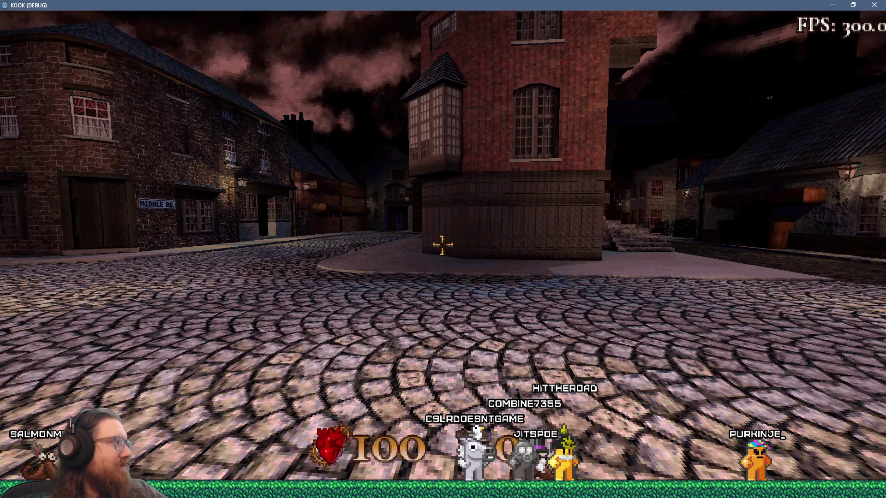
pyautogui.press('w')
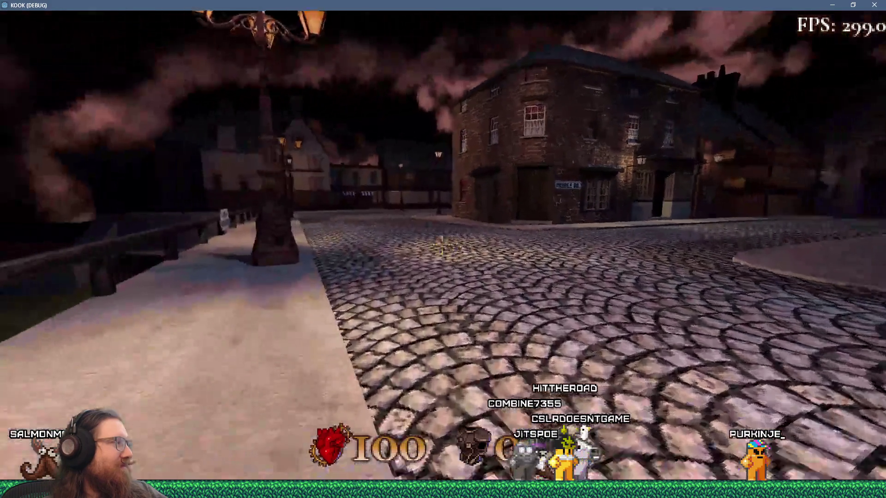
pyautogui.press('w')
pyautogui.press('w')
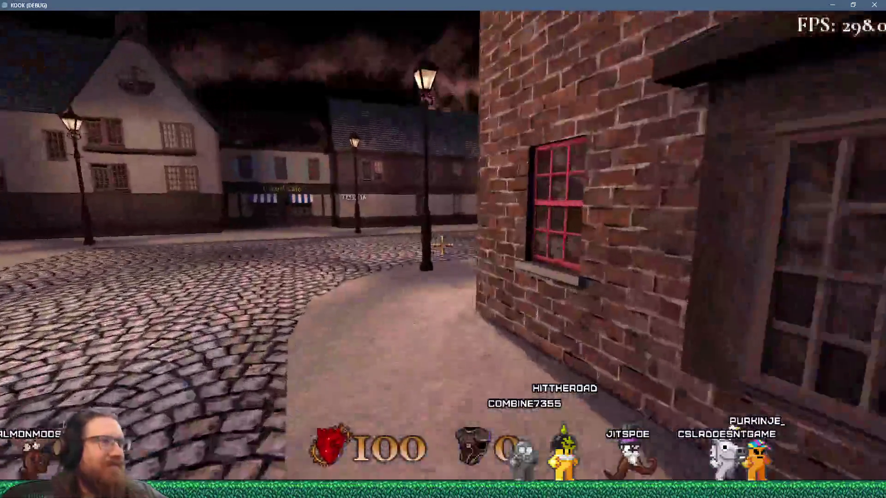
pyautogui.press('w')
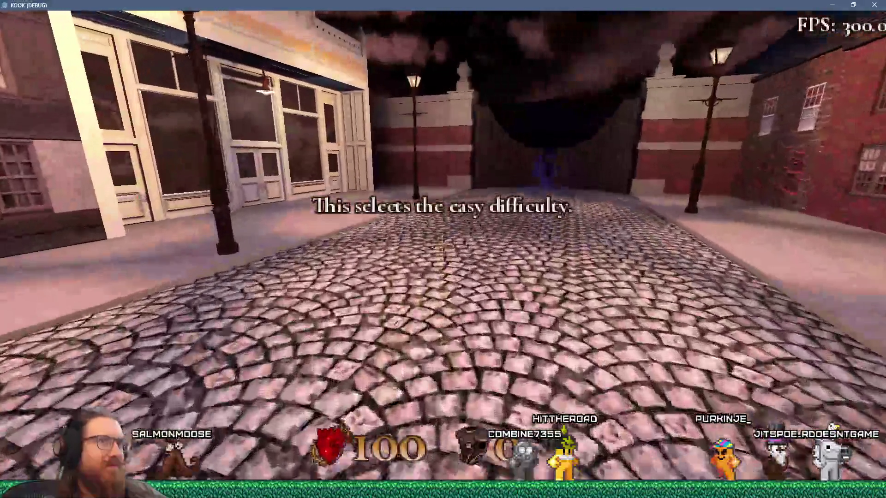
pyautogui.press('w')
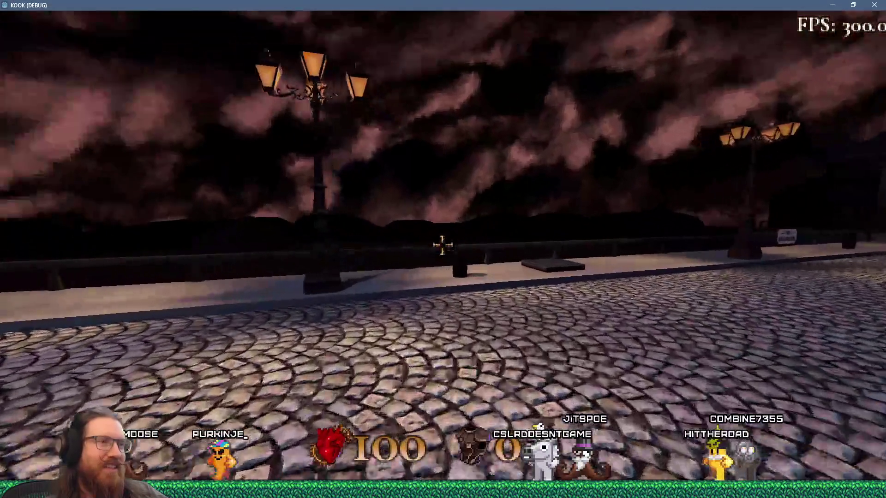
# - Walk the sidewalk toward the brick houses, then quit the game from the developer console
pyautogui.press('w')
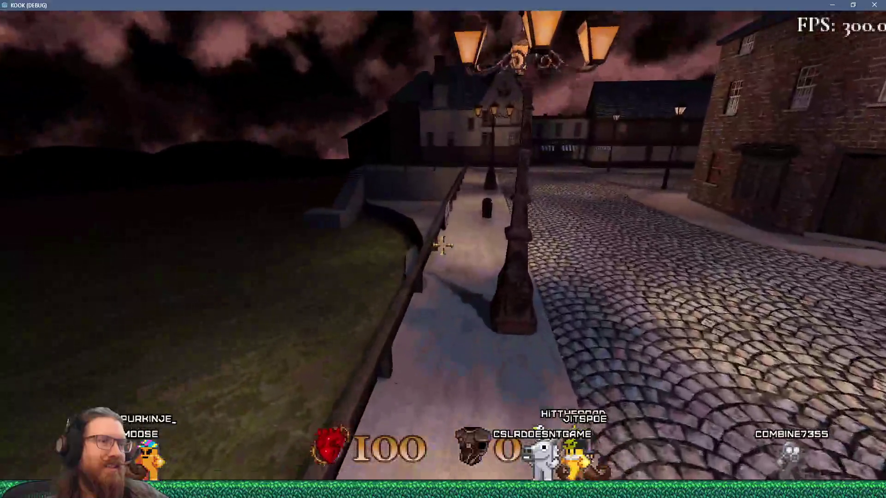
pyautogui.press('w')
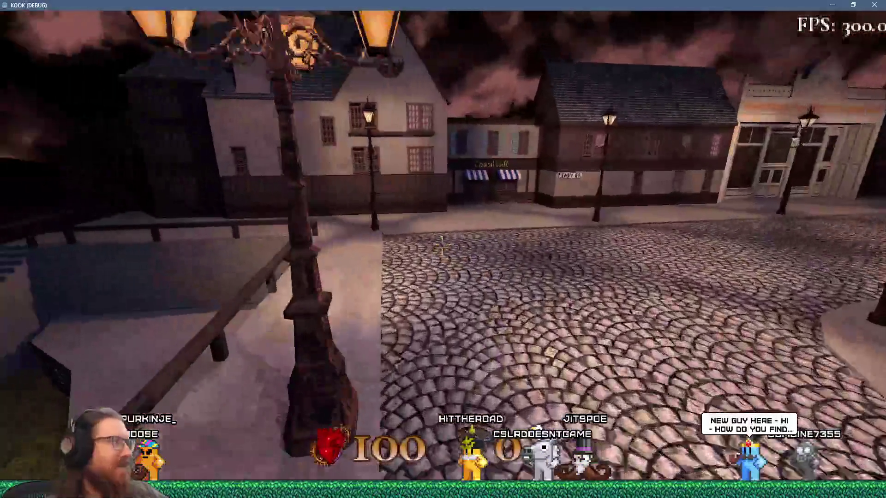
pyautogui.press('w')
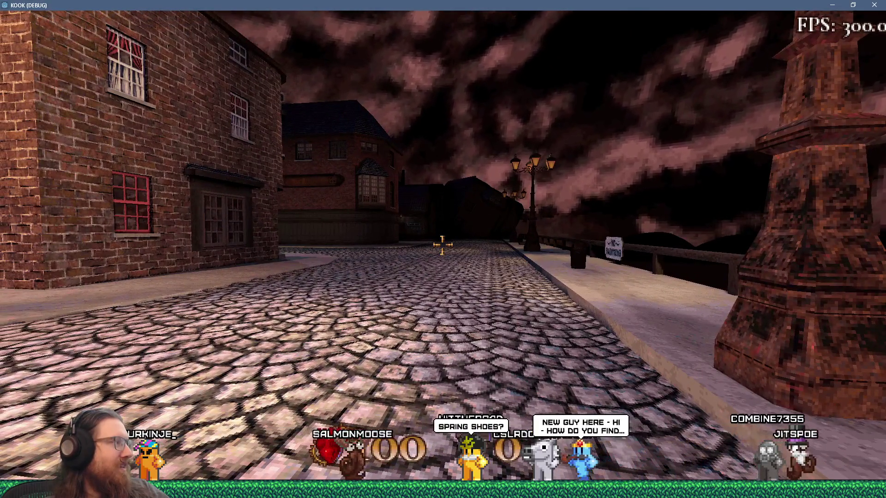
pyautogui.press('w')
pyautogui.press('`')
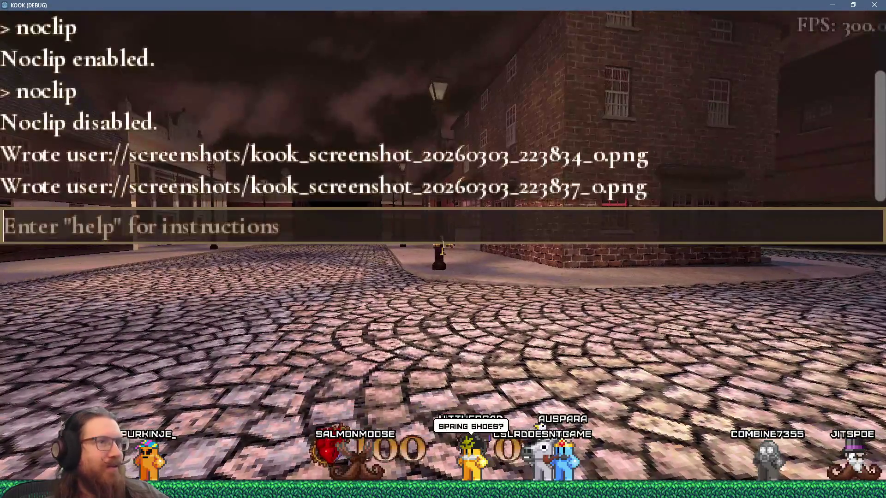
pyautogui.write('quit')
pyautogui.press('Return')
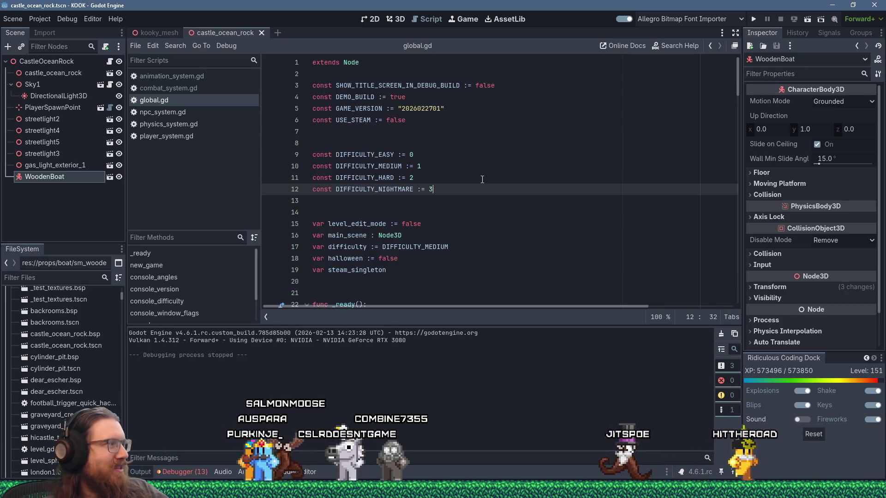
# - Back in Sourcetree, stage export_presets.cfg and contributors.fosv
pyautogui.hotkey('alt', 'Tab')
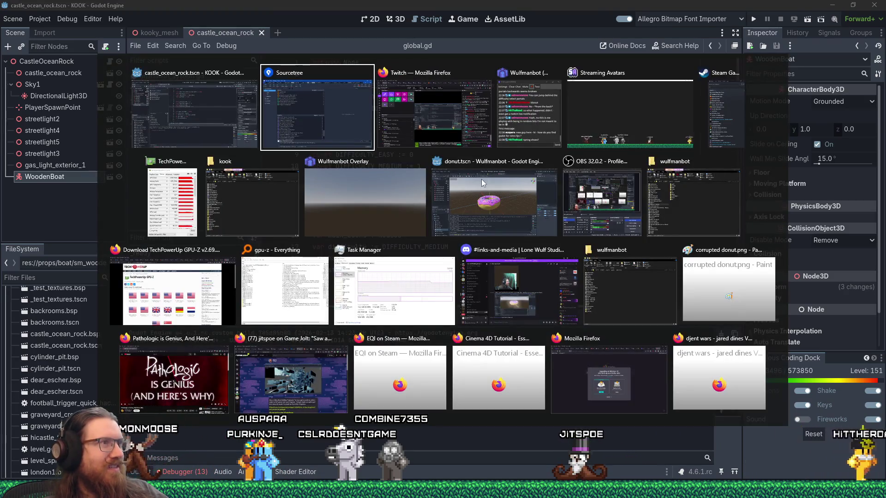
pyautogui.scroll(10, 469, 275)
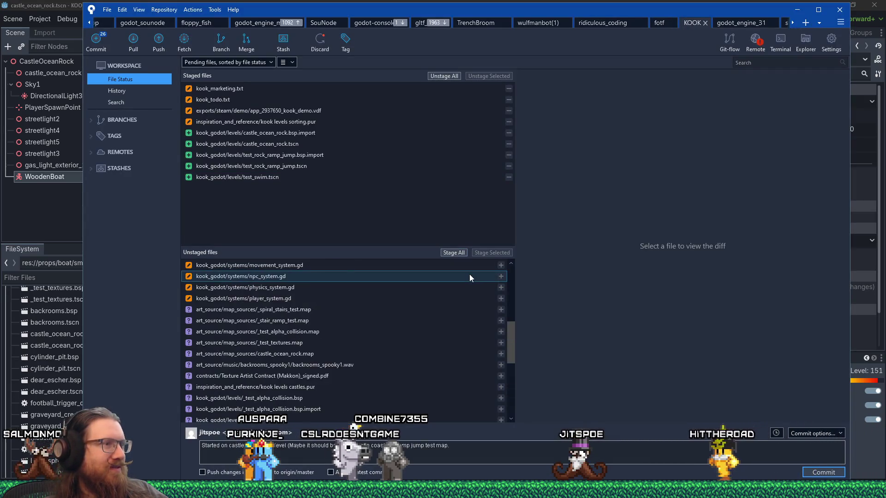
pyautogui.click(401, 267)
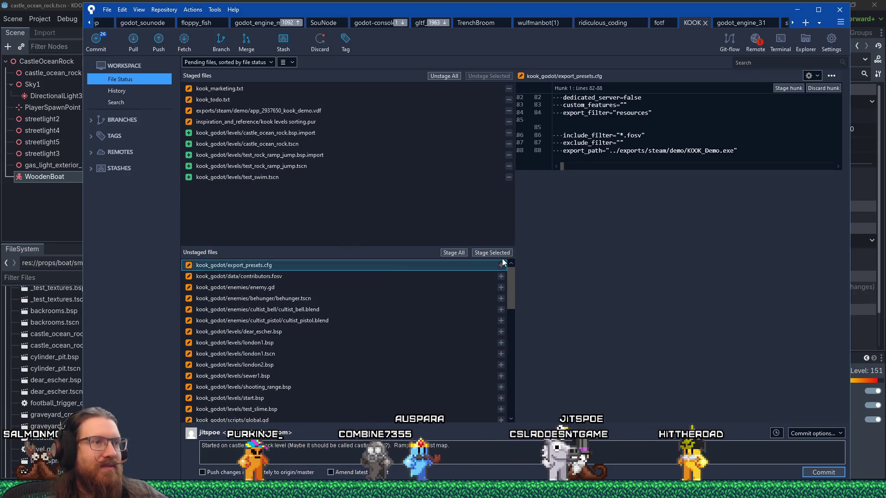
pyautogui.click(496, 255)
pyautogui.click(433, 264)
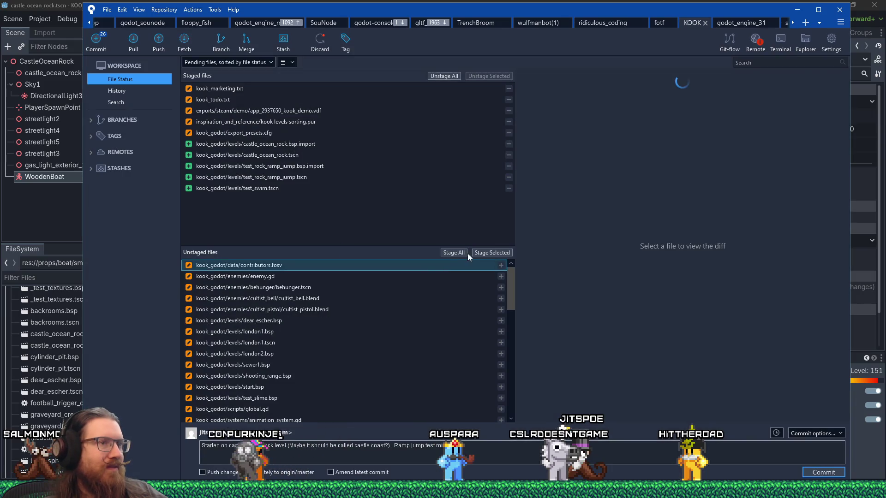
pyautogui.click(477, 253)
# - Stage enemy.gd, add the muzzle flash await time note to the commit message, and return to Godot
pyautogui.click(387, 270)
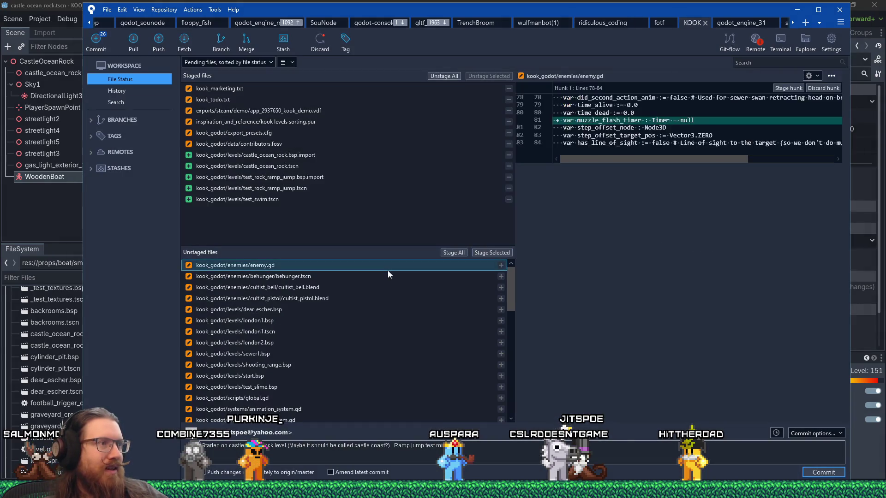
pyautogui.click(487, 255)
pyautogui.write('Fixed')
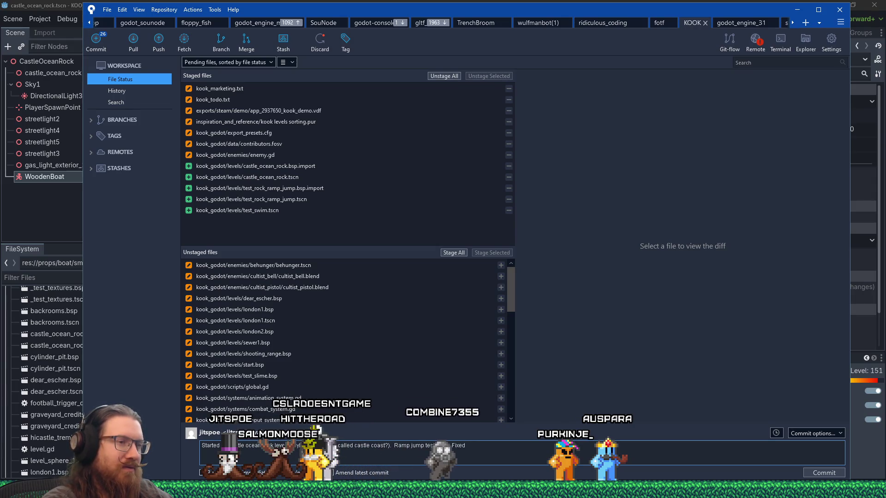
pyautogui.write('buzz')
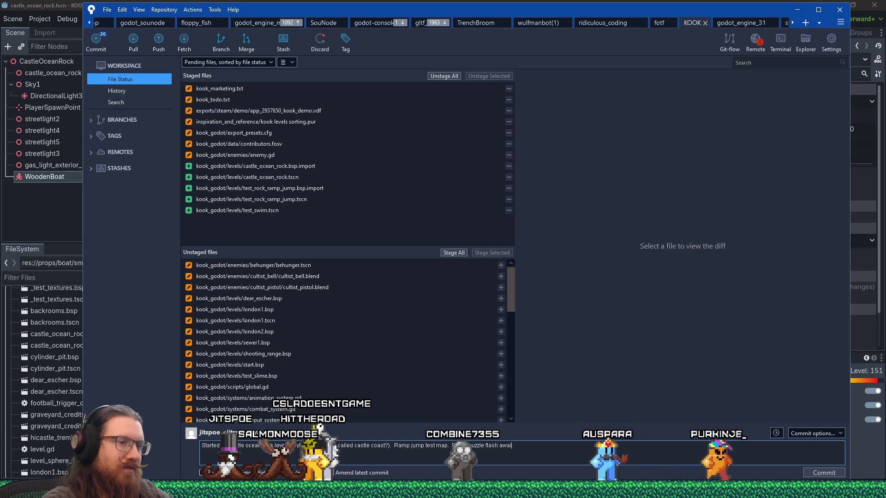
pyautogui.write('er.')
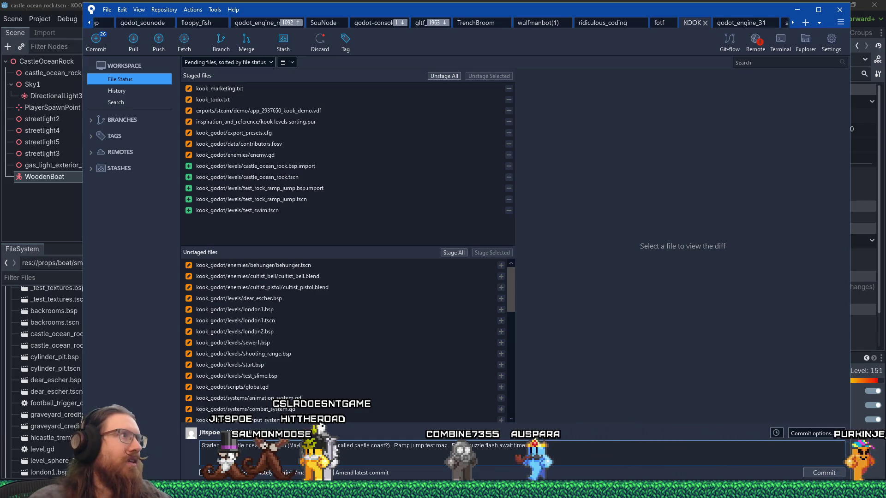
pyautogui.click(70, 4)
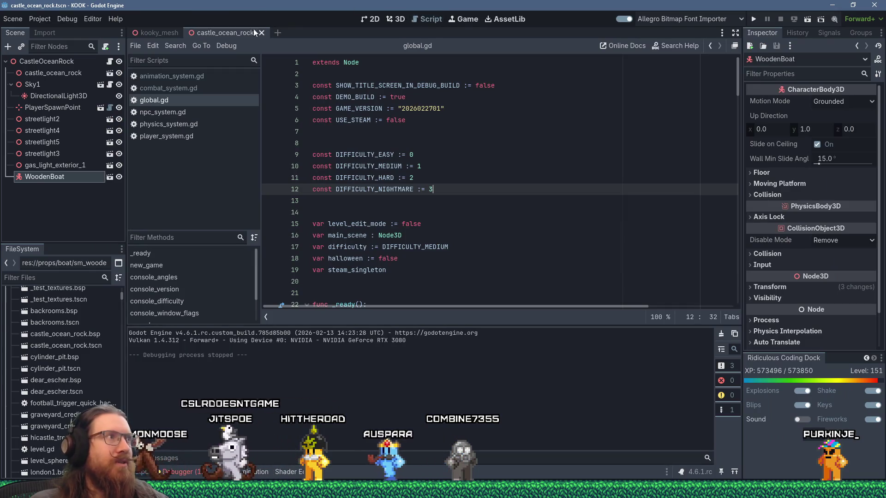
# - Run a project-wide Find in Files for 'await' and enlarge the results list
pyautogui.click(167, 43)
pyautogui.click(189, 110)
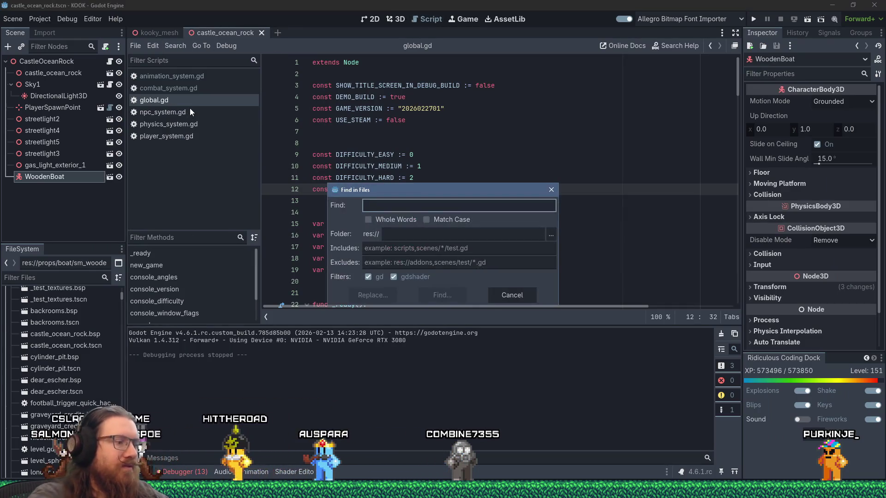
pyautogui.write('await')
pyautogui.press('Return')
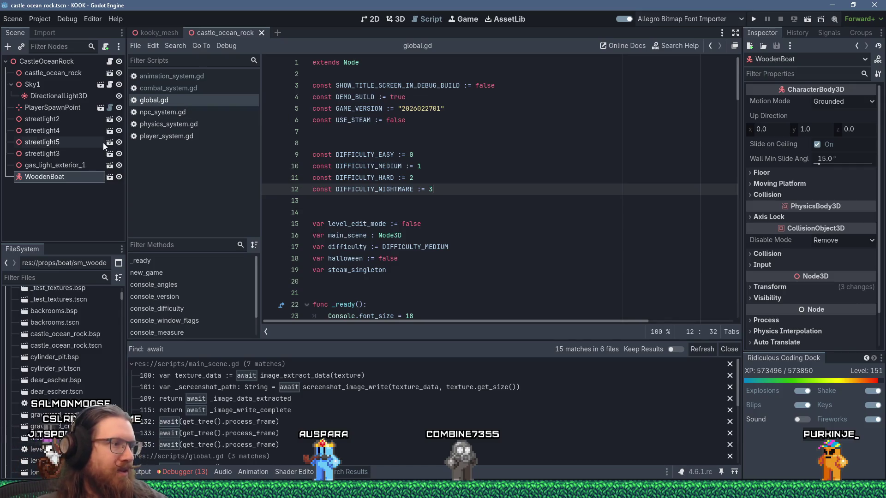
pyautogui.moveTo(392, 339); pyautogui.dragTo(401, 235)
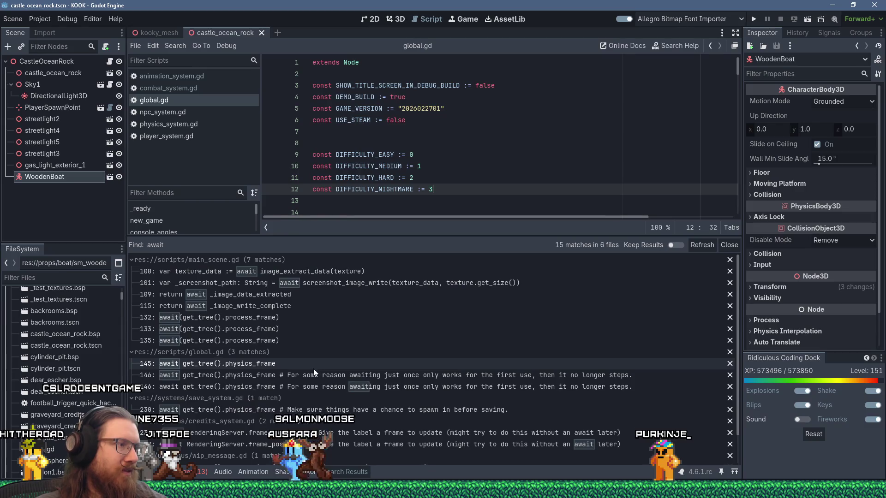
# - Open the await matches in global.gd (line 145), title_screen.gd and wip_message.gd
pyautogui.click(350, 369)
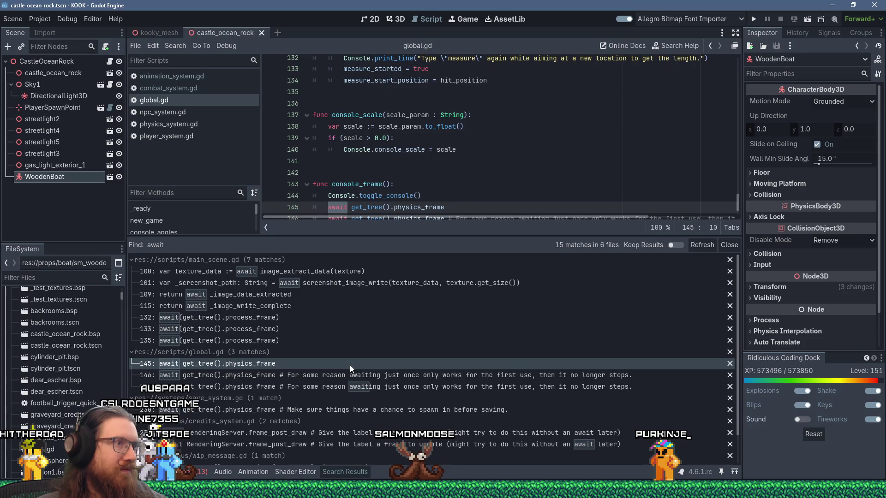
pyautogui.scroll(-1, 415, 193)
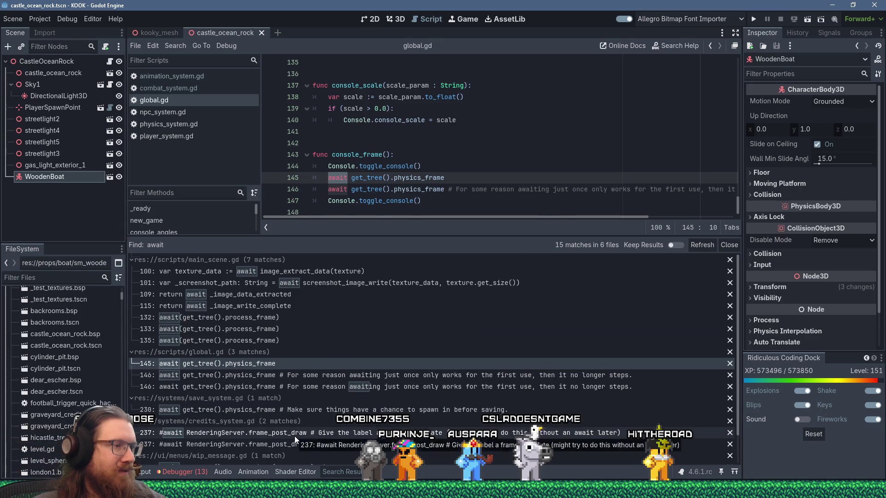
pyautogui.scroll(-1, 294, 436)
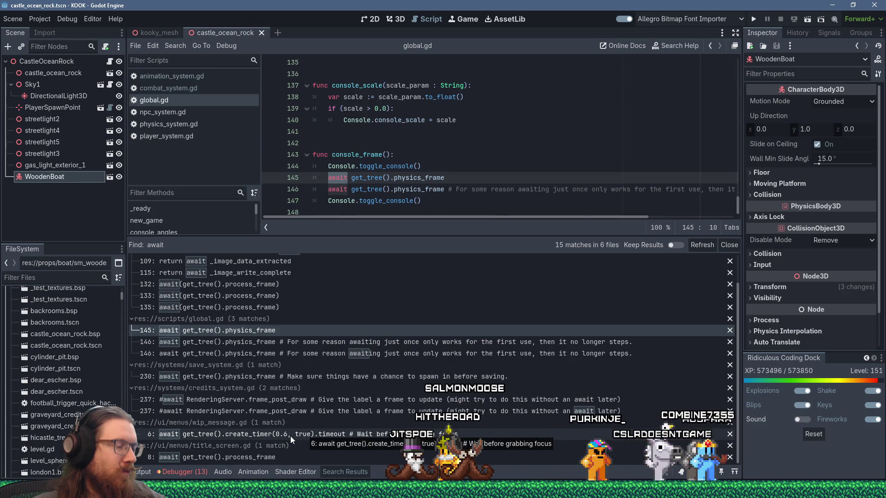
pyautogui.click(279, 456)
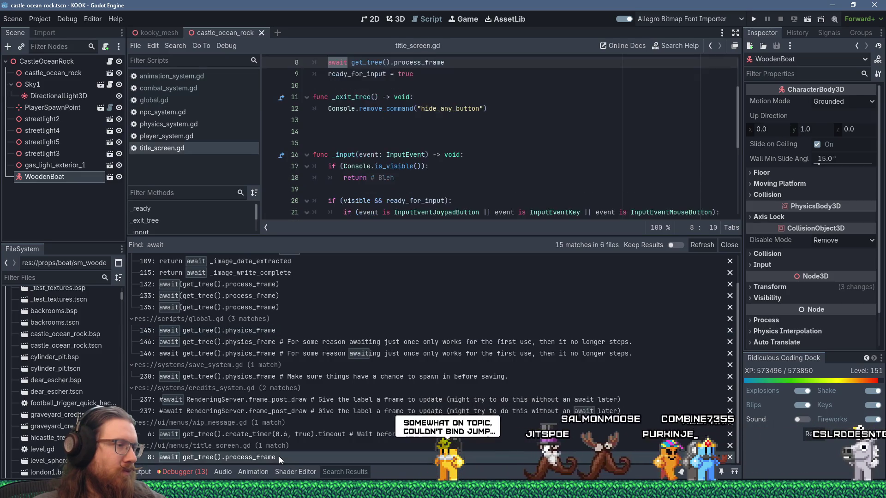
pyautogui.click(282, 434)
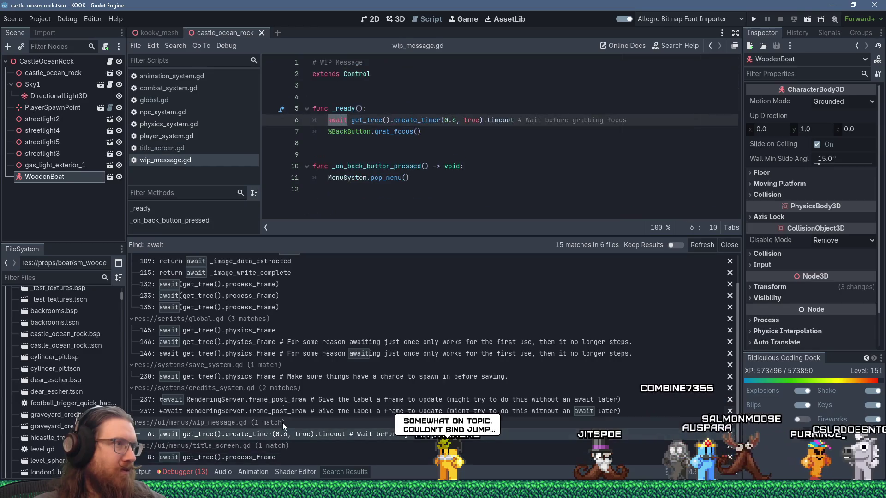
# - Place the cursor on line 8 of wip_message.gd, then drag the Firefox Bluesky window over Godot
pyautogui.click(370, 148)
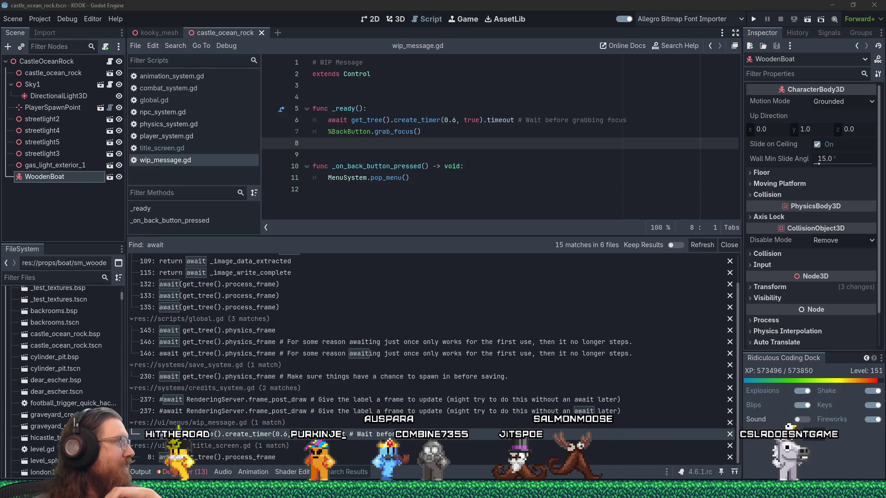
pyautogui.moveTo(0, 81); pyautogui.dragTo(512, 67)
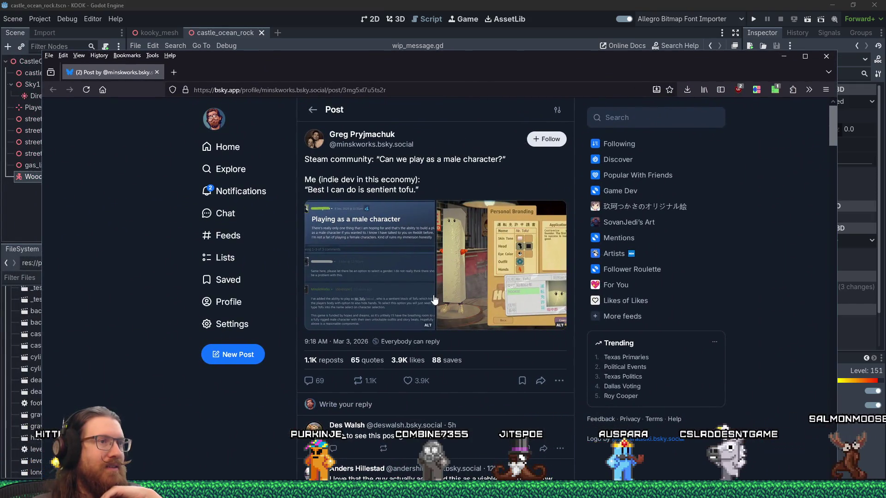
# - View the sentient-tofu post's attached images full size, then close the image viewer
pyautogui.click(412, 227)
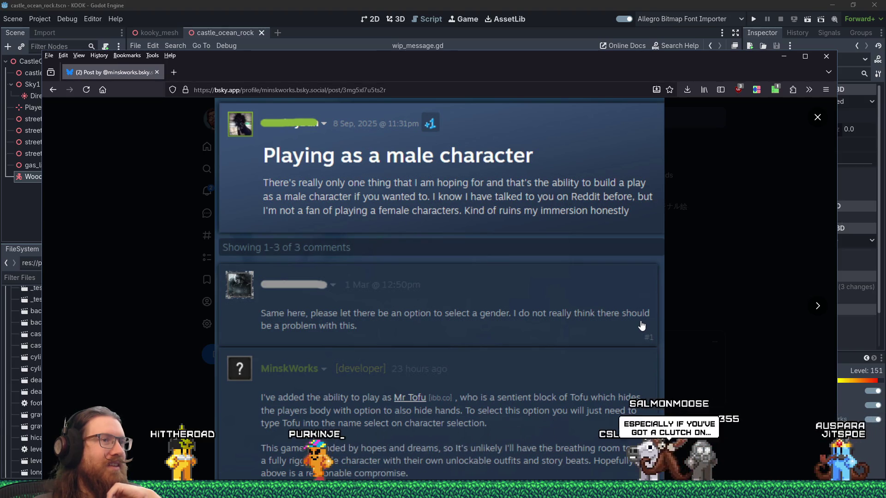
pyautogui.moveTo(500, 60); pyautogui.dragTo(503, 9)
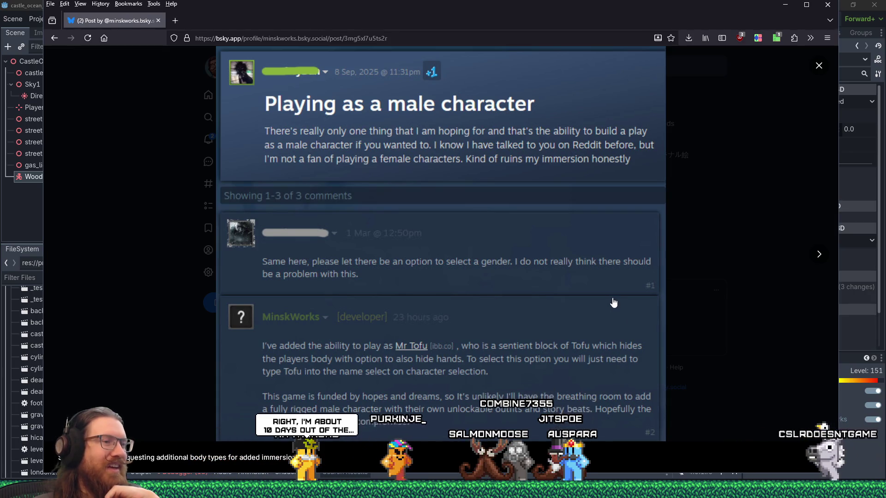
pyautogui.click(820, 254)
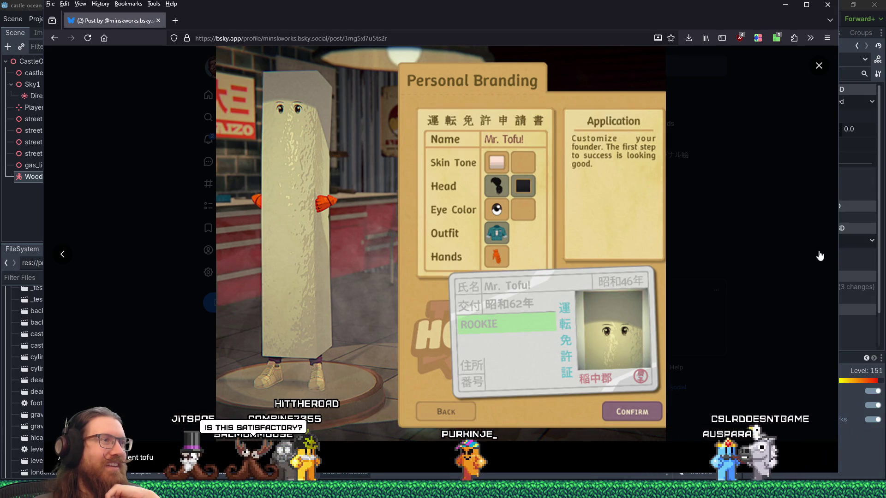
pyautogui.click(819, 255)
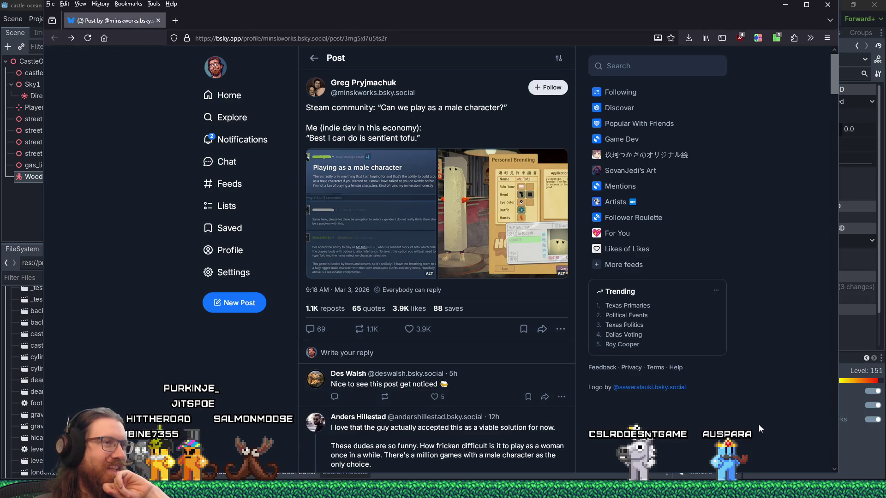
# - Read through the post's replies, then scroll back up and like the post
pyautogui.scroll(-1, 758, 423)
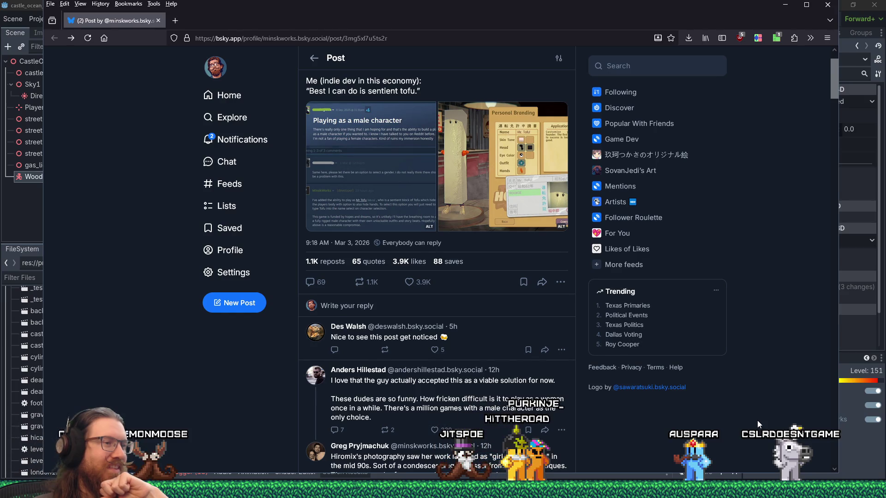
pyautogui.scroll(-3, 757, 420)
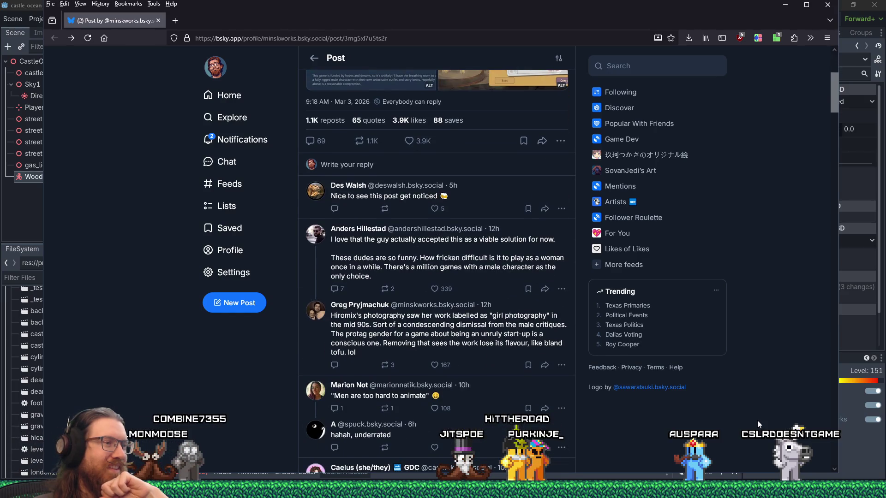
pyautogui.scroll(-2, 756, 421)
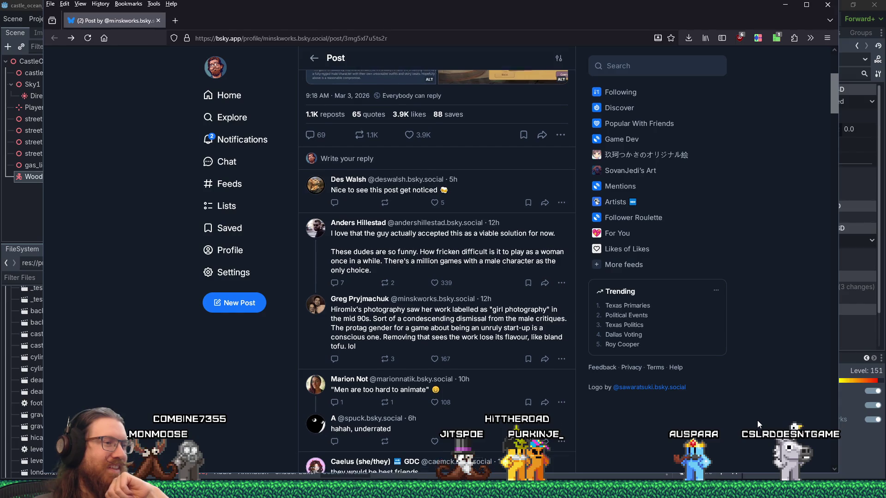
pyautogui.scroll(-3, 756, 415)
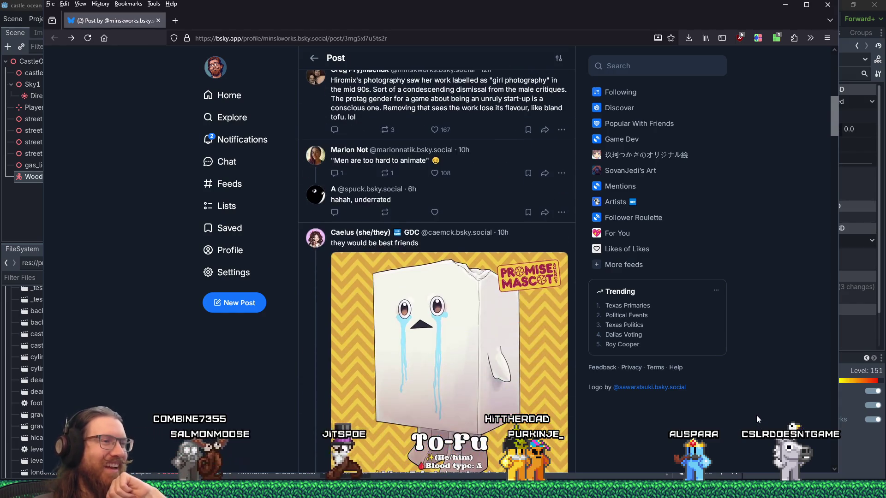
pyautogui.scroll(-3, 757, 417)
pyautogui.scroll(-4, 756, 417)
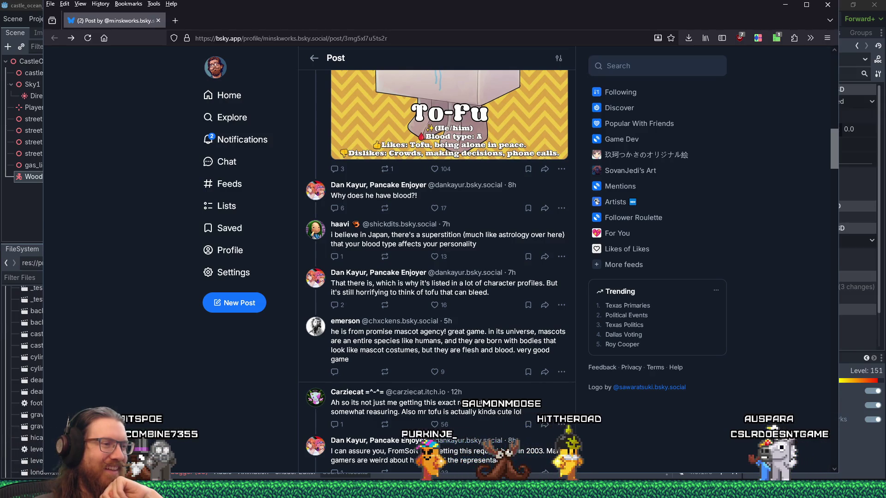
pyautogui.scroll(-2, 437, 272)
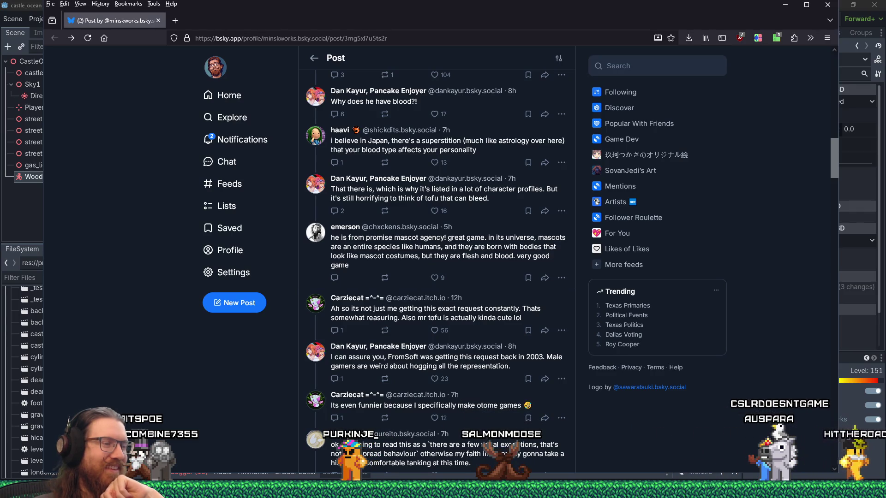
pyautogui.scroll(3, 756, 415)
pyautogui.scroll(5, 757, 415)
pyautogui.click(423, 332)
# - Close the Firefox browser and switch over to the Discord window
pyautogui.click(157, 20)
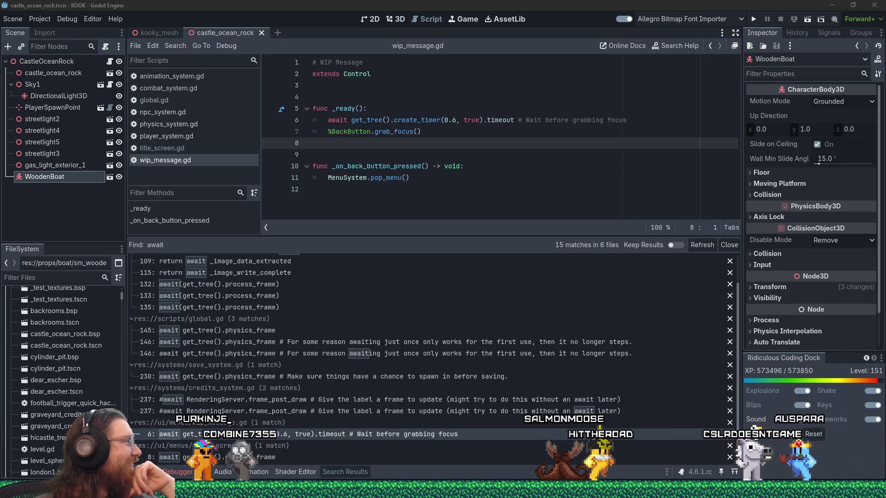
pyautogui.hotkey('alt', 'Tab')
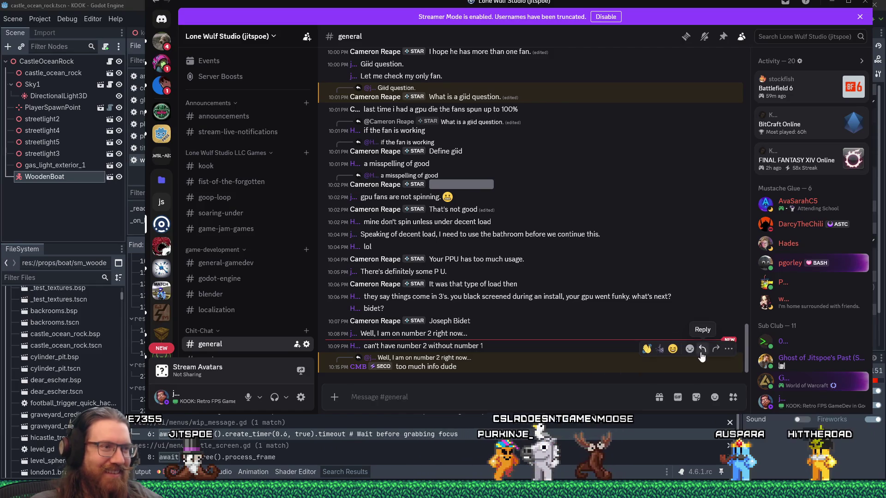
# - Reply 'My second bidet!' to the latest #general message, then minimize Discord
pyautogui.click(702, 349)
pyautogui.write('My second bidet!')
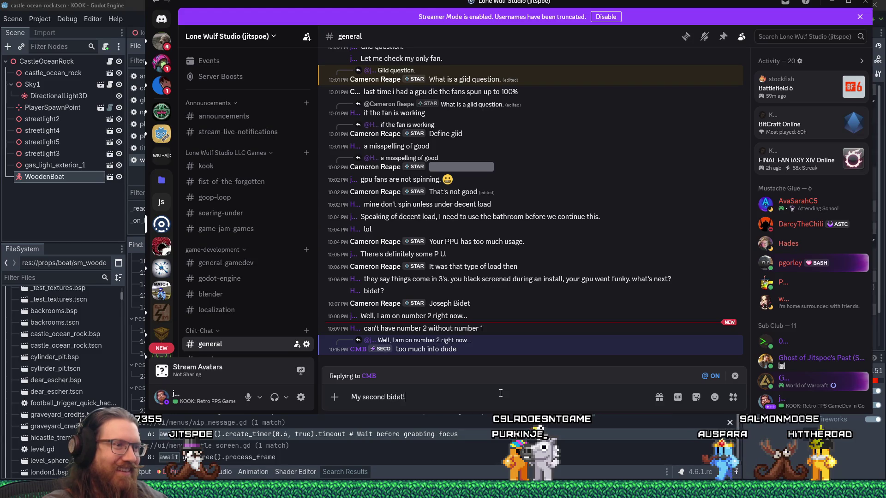
pyautogui.press('Return')
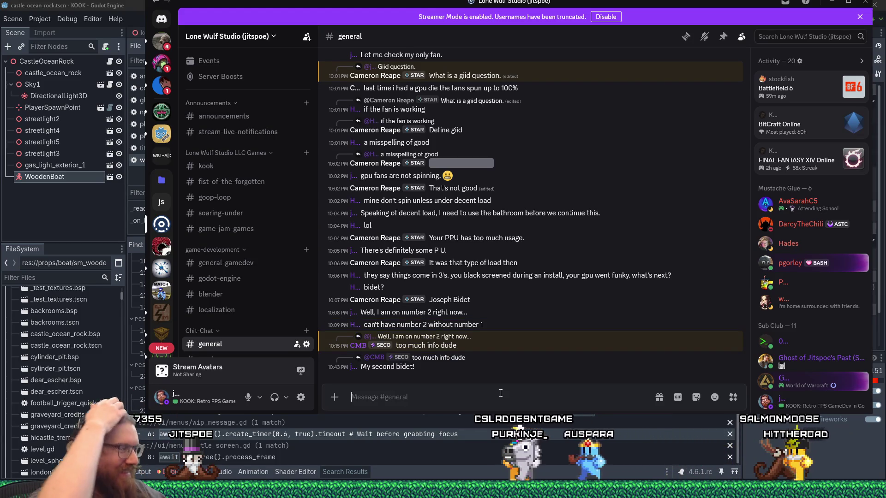
pyautogui.click(831, 1)
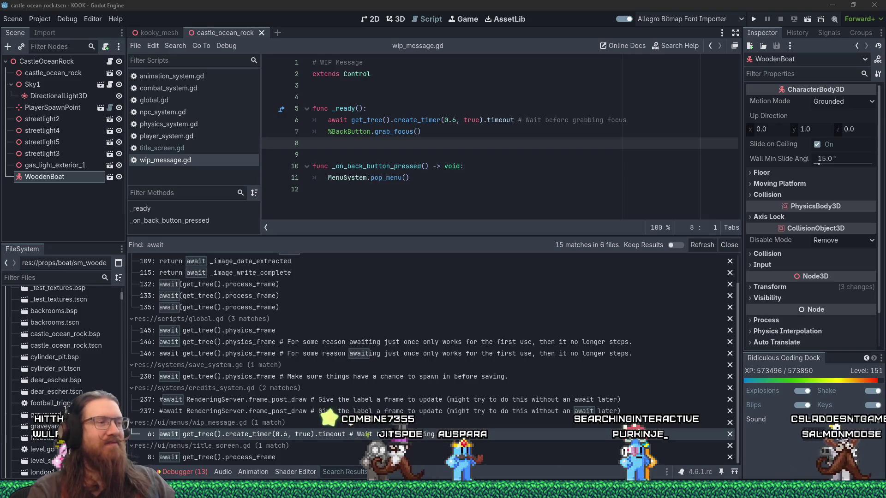
# - Bring the Godot editor with wip_message.gd and the 15 await matches back to front
pyautogui.click(452, 236)
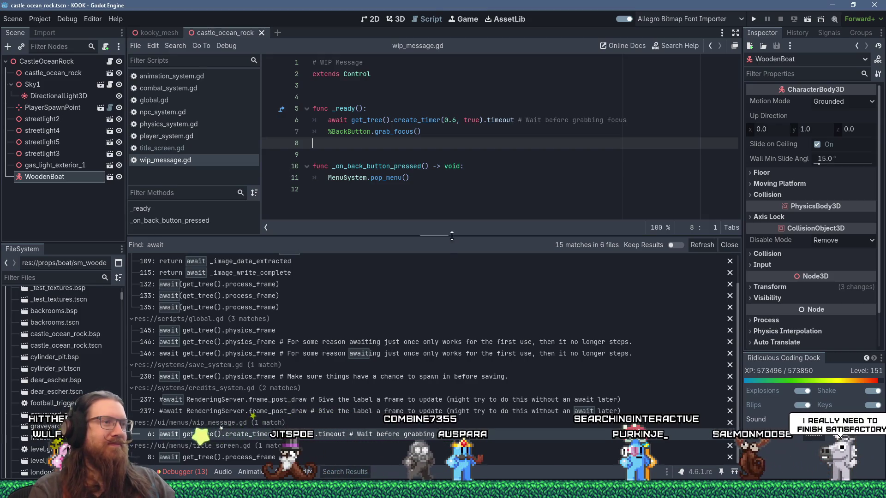
# - Drag the editor/search-results splitter down so wip_message.gd's code fills more space
pyautogui.moveTo(452, 236); pyautogui.dragTo(451, 321)
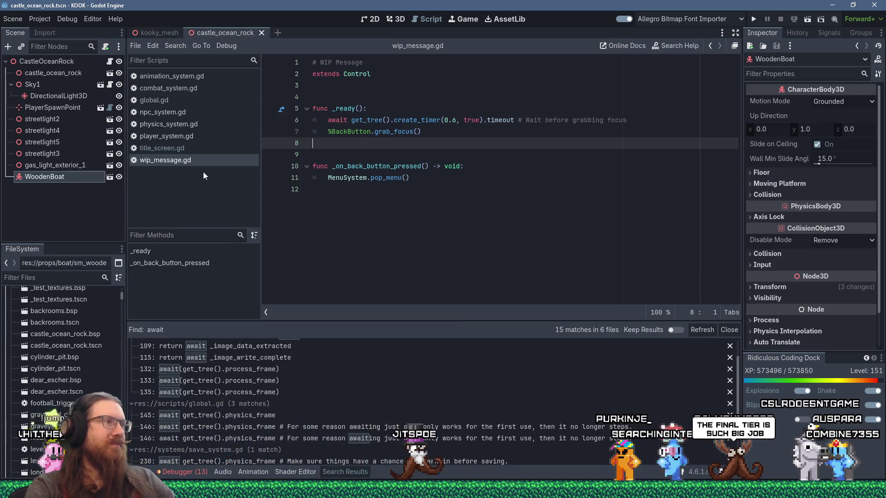
# - Close wip_message.gd and title_screen.gd, leaving global.gd open, and enlarge the code area slightly
pyautogui.hotkey('ctrl', 'w')
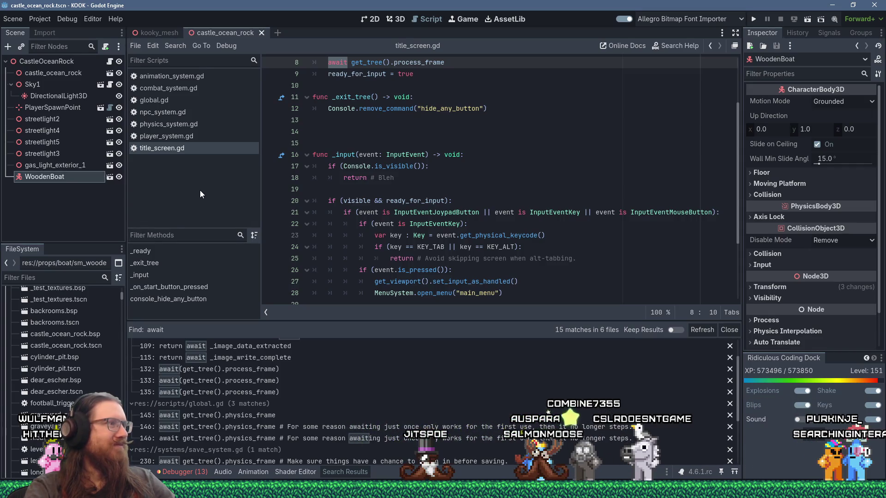
pyautogui.scroll(-3, 435, 239)
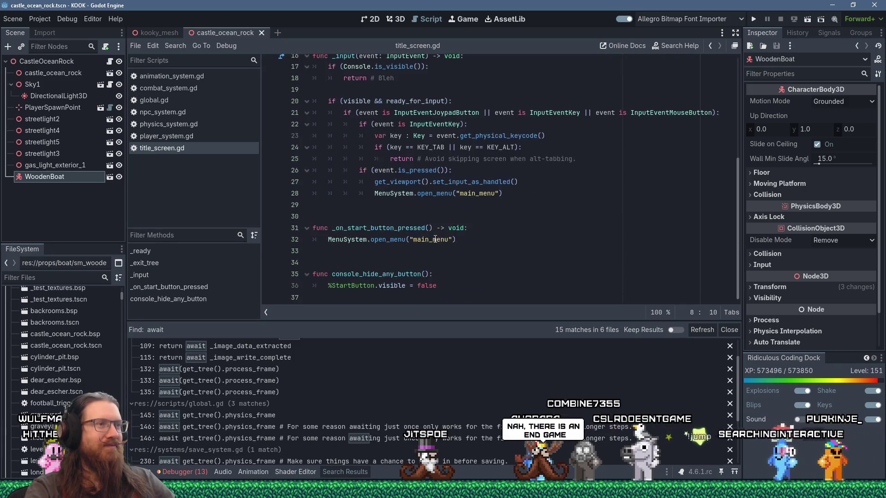
pyautogui.click(447, 203)
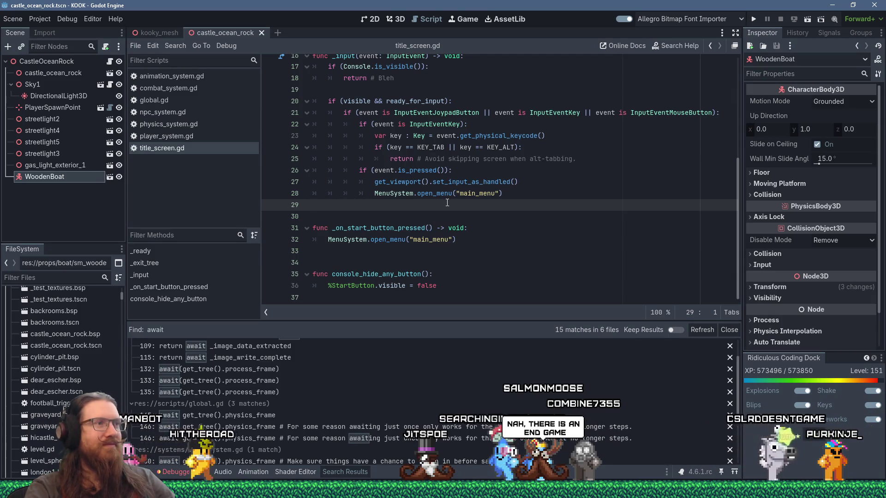
pyautogui.scroll(2, 447, 203)
pyautogui.scroll(1, 447, 203)
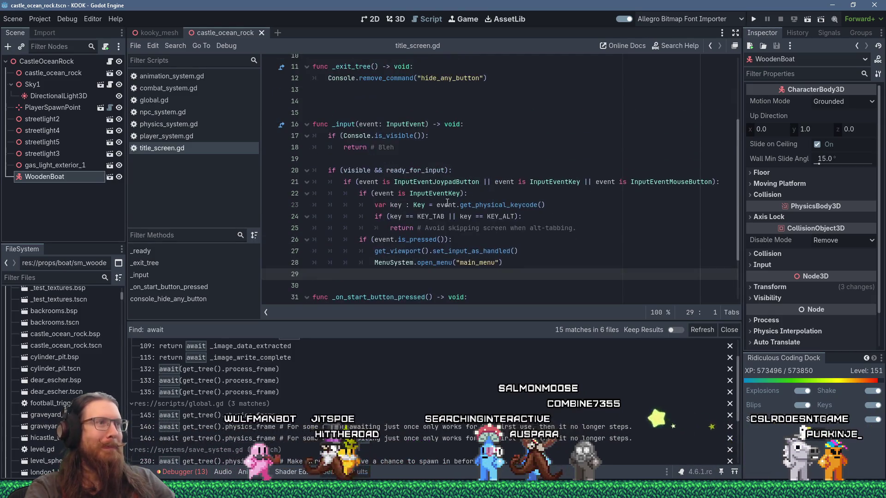
pyautogui.middleClick(192, 152)
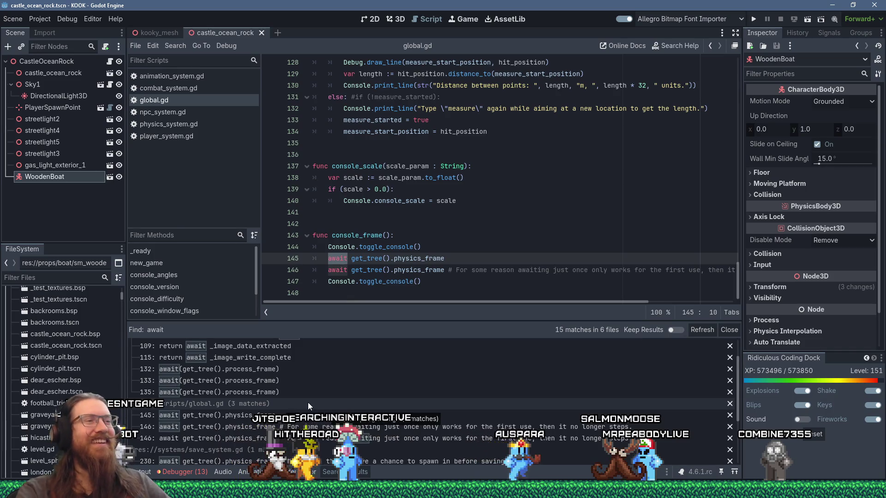
pyautogui.moveTo(450, 320); pyautogui.dragTo(449, 339)
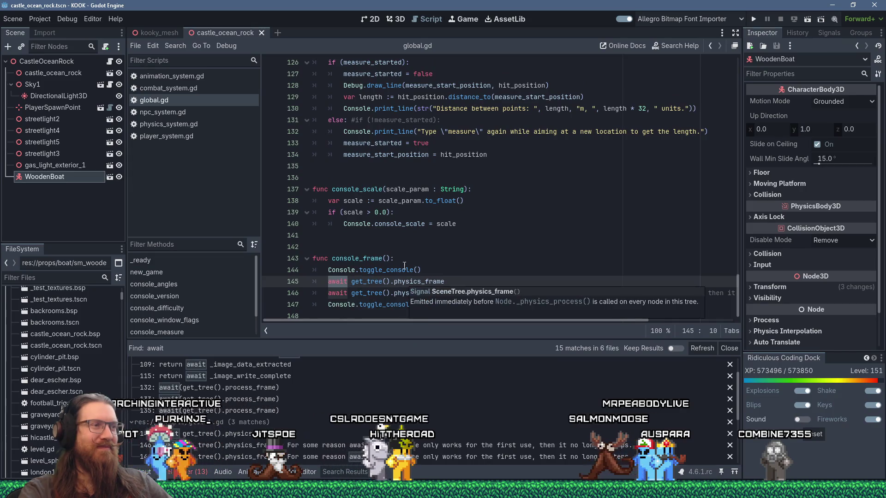
# - Place the cursor on global.gd lines 141 and 135, then show the debugger's 13 errors
pyautogui.click(384, 237)
pyautogui.click(333, 166)
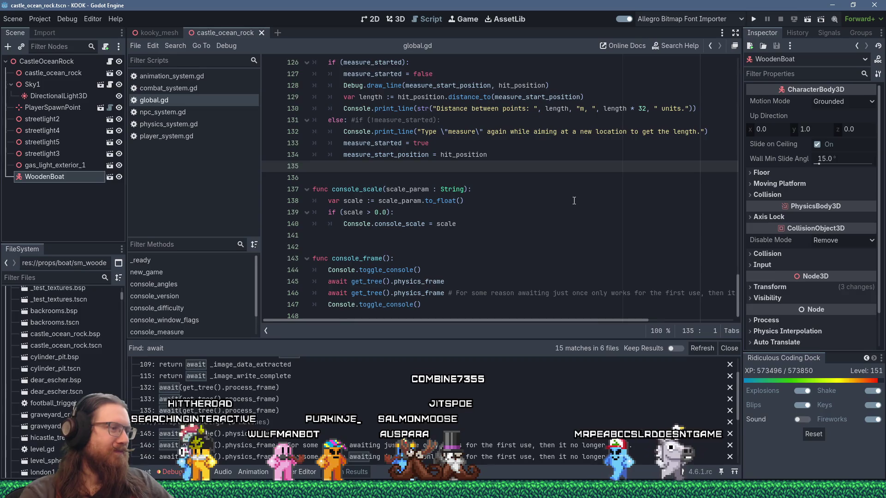
pyautogui.click(184, 471)
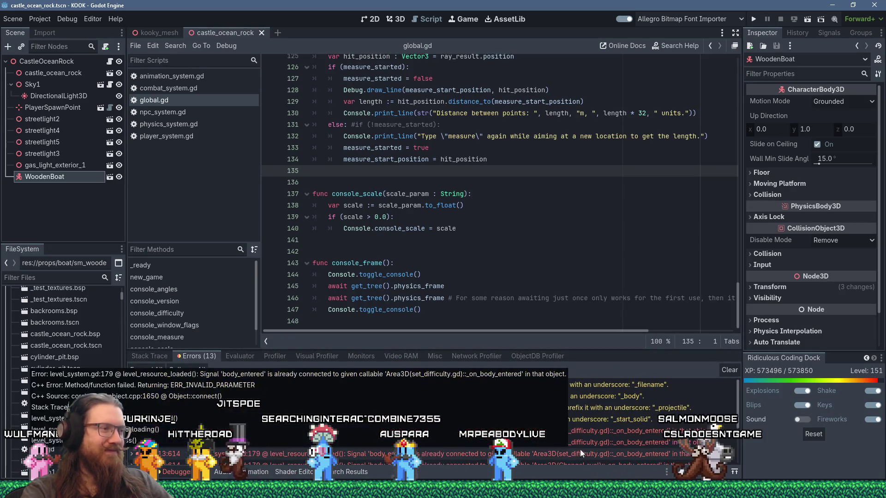
# - Enlarge the Errors list, clear all logged errors, then shrink the bottom panel for the script editor
pyautogui.moveTo(678, 351); pyautogui.dragTo(677, 297)
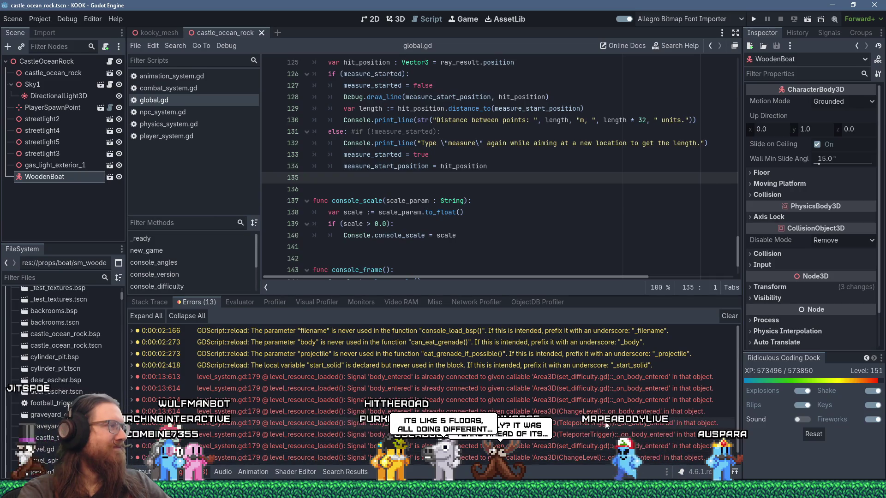
pyautogui.moveTo(610, 422)
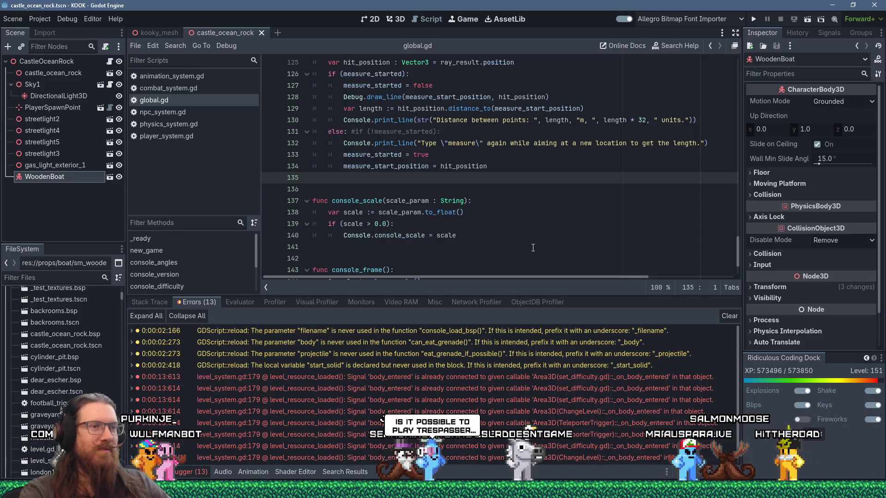
pyautogui.scroll(-1, 572, 429)
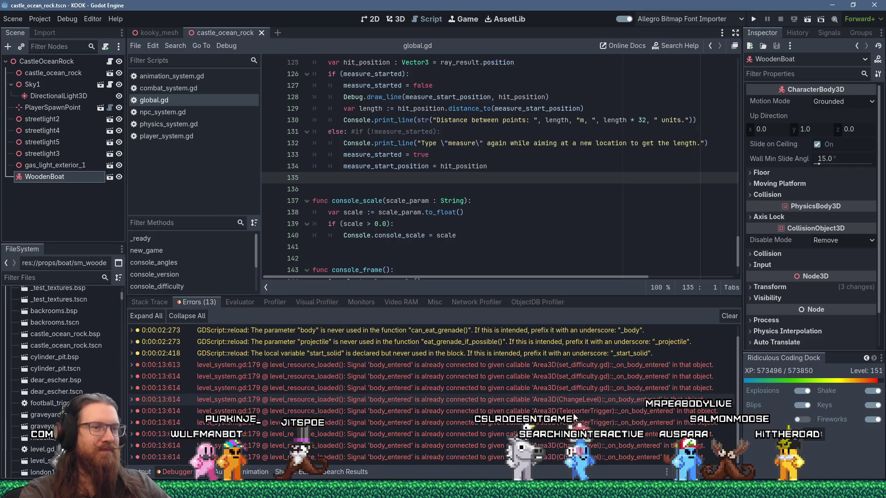
pyautogui.scroll(1, 572, 415)
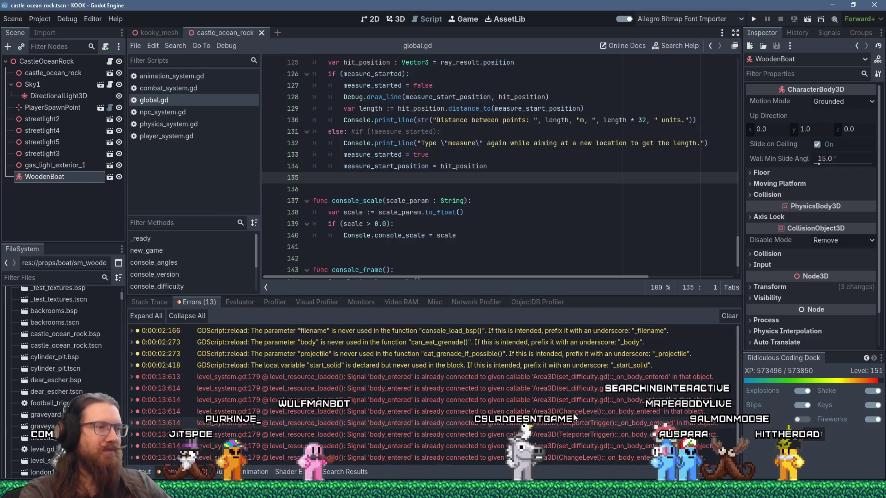
pyautogui.click(729, 316)
pyautogui.moveTo(589, 297); pyautogui.dragTo(593, 381)
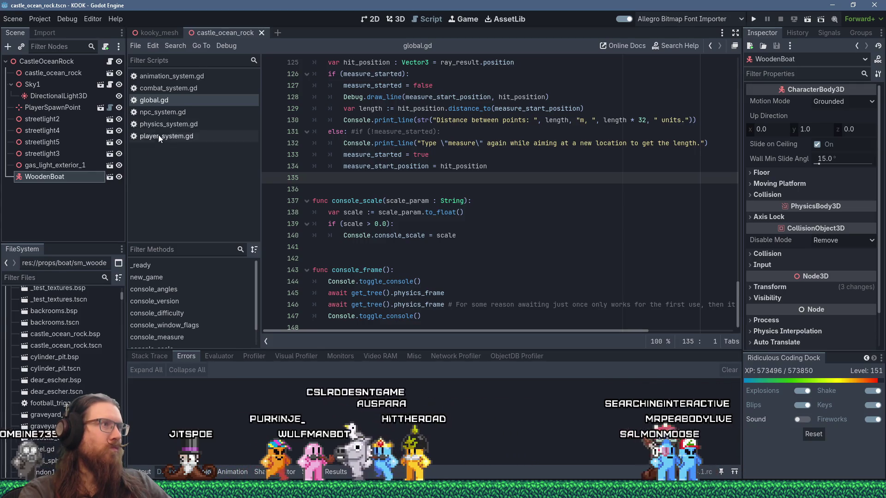
pyautogui.click(177, 48)
# - Search all project files for 'move_up' and open the line-125 jump check in player_system.gd
pyautogui.click(192, 112)
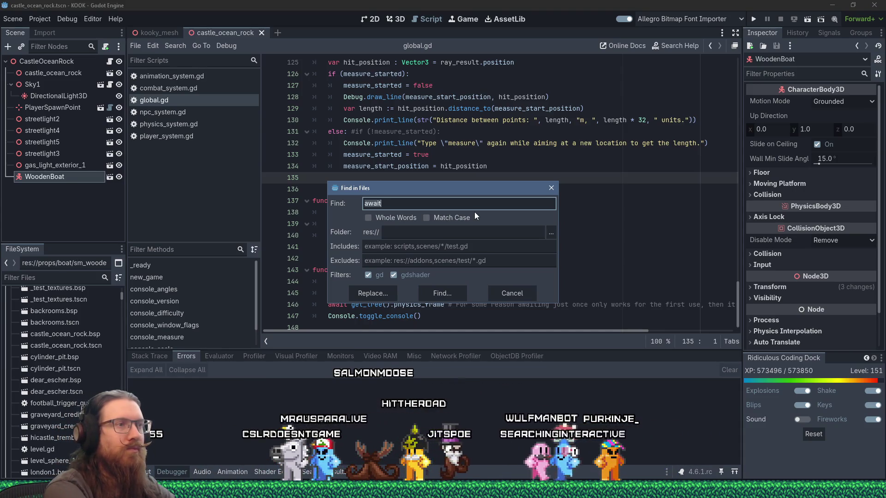
pyautogui.write('"move_up"')
pyautogui.press('Return')
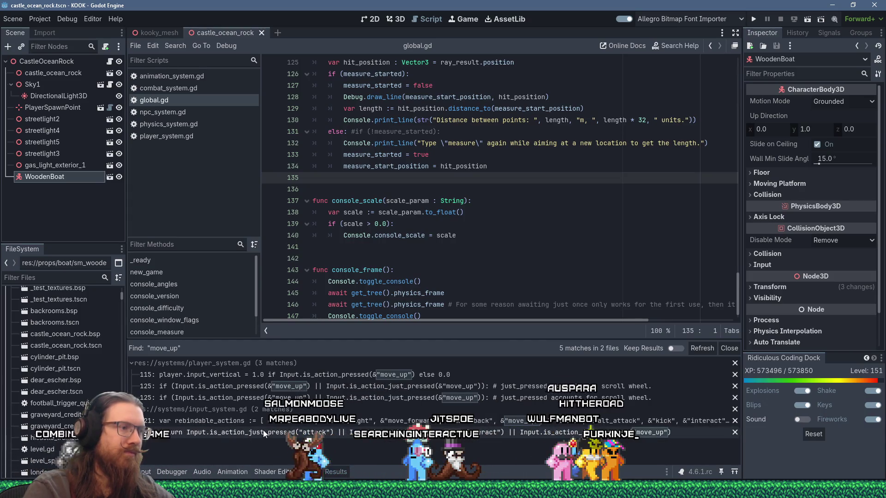
pyautogui.click(347, 399)
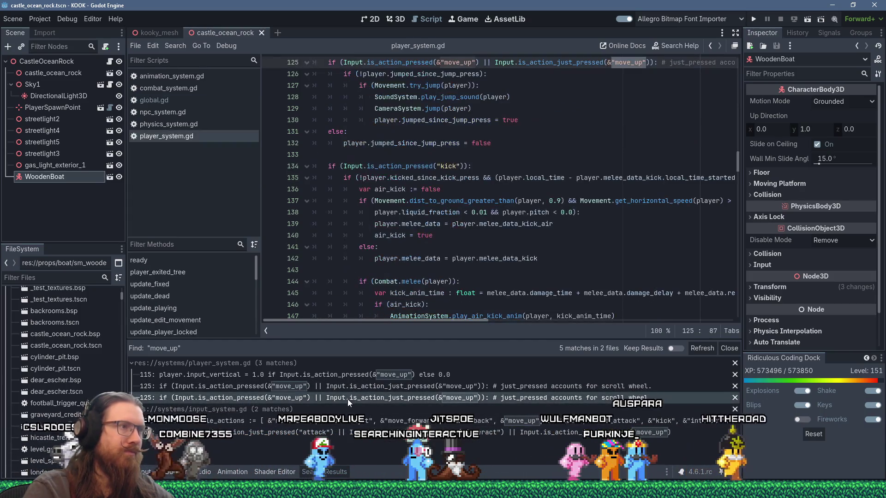
pyautogui.scroll(3, 440, 217)
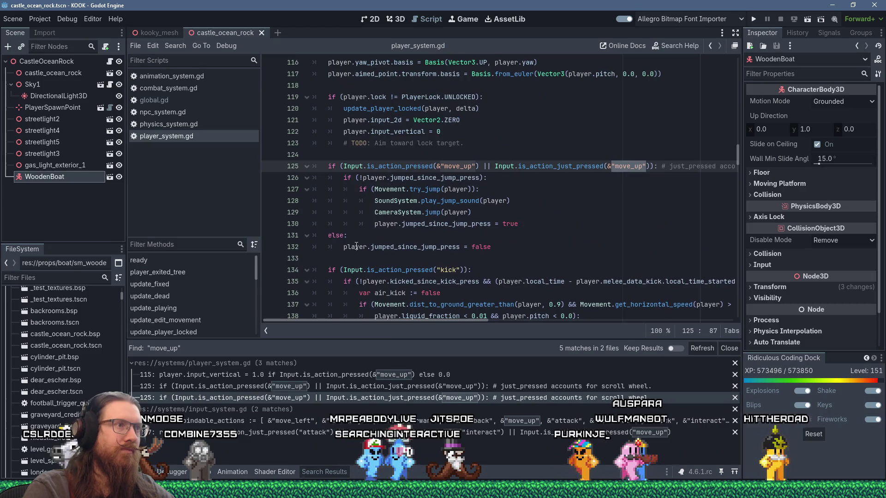
pyautogui.click(475, 189)
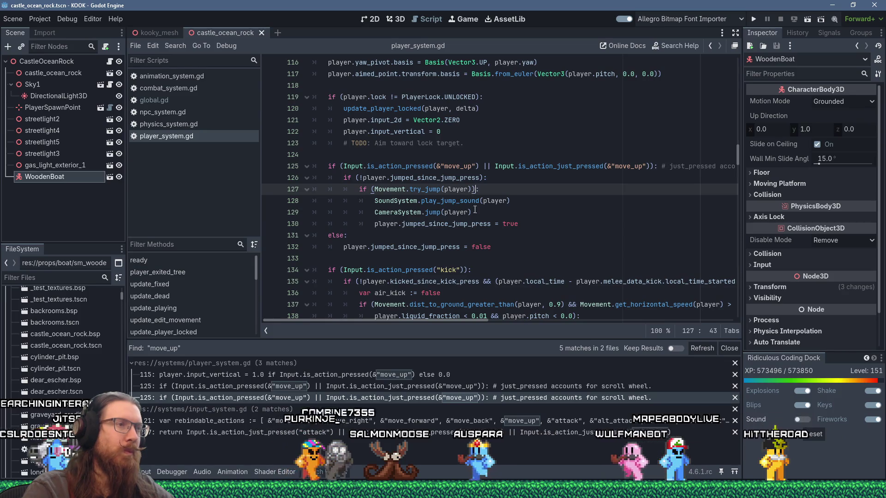
pyautogui.click(480, 209)
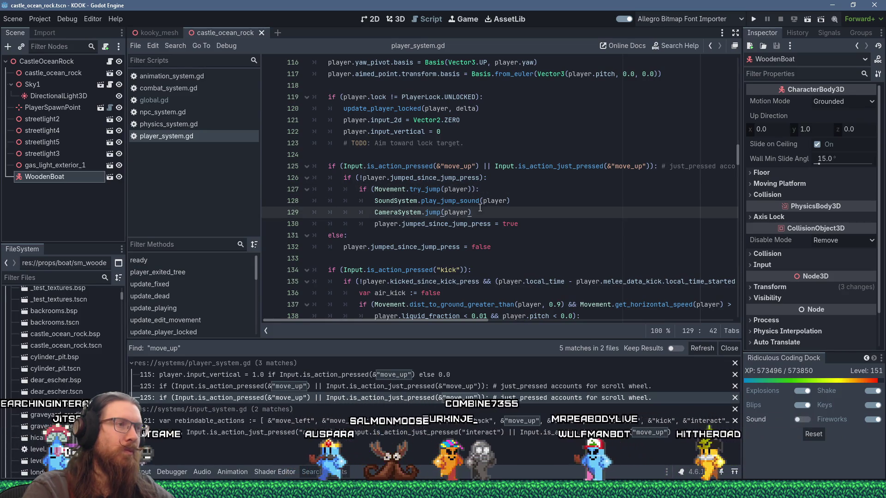
pyautogui.scroll(1, 461, 210)
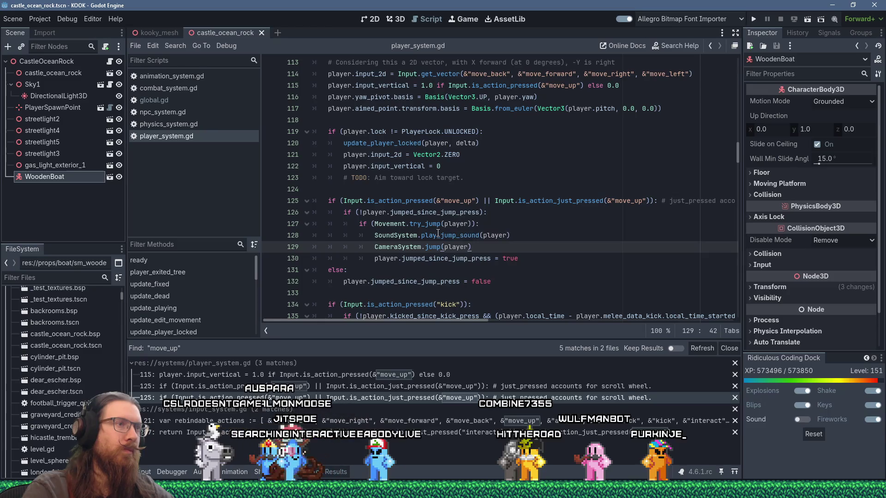
pyautogui.scroll(-3, 449, 211)
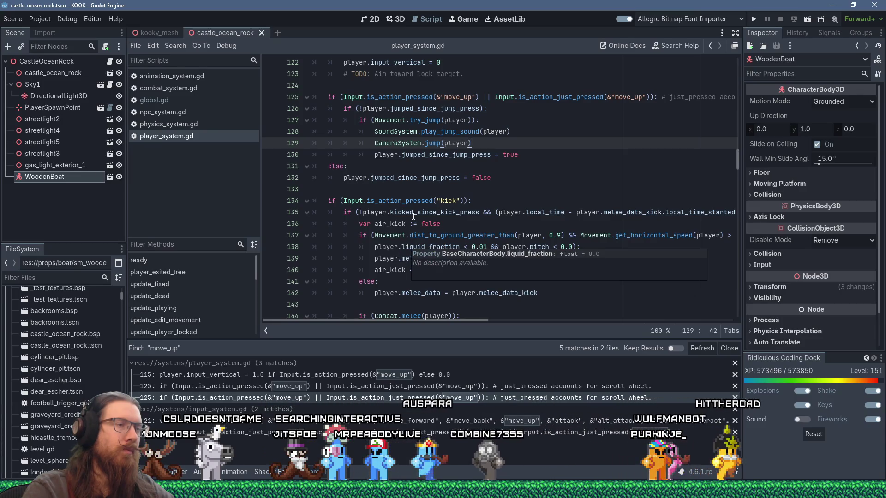
pyautogui.scroll(-1, 487, 172)
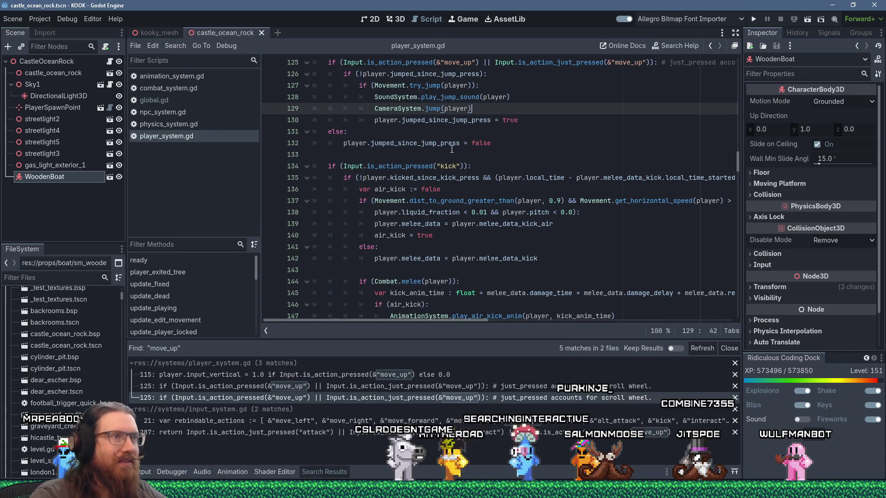
pyautogui.press('Down')
pyautogui.hotkey('ctrl', 'd')
pyautogui.scroll(3, 454, 146)
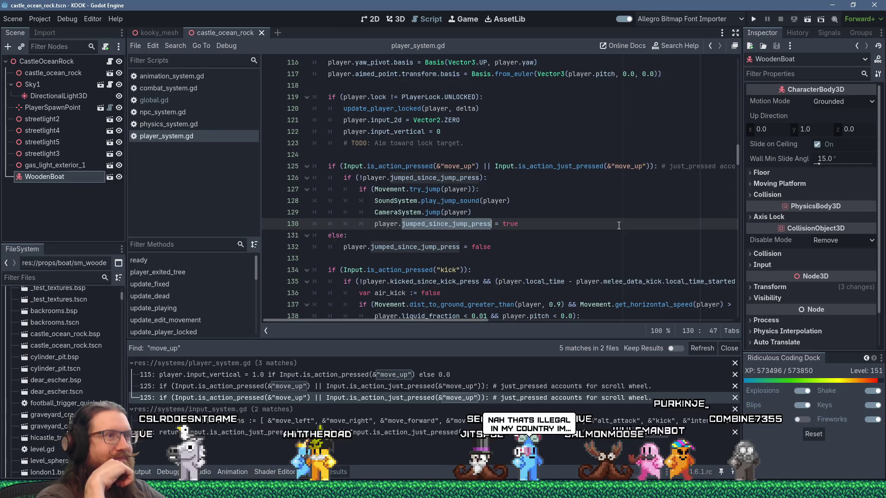
pyautogui.hotkey('alt', 'Tab')
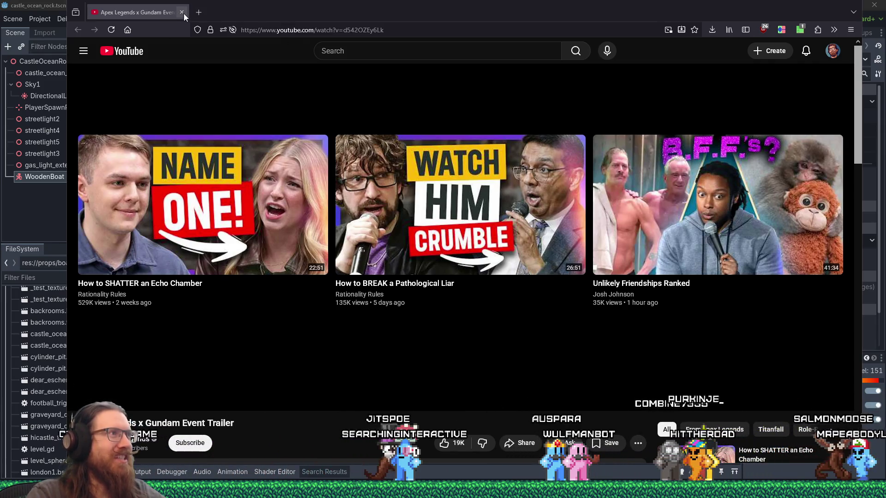
# - Close the YouTube browser tab to bring the Godot editor back in front
pyautogui.click(182, 12)
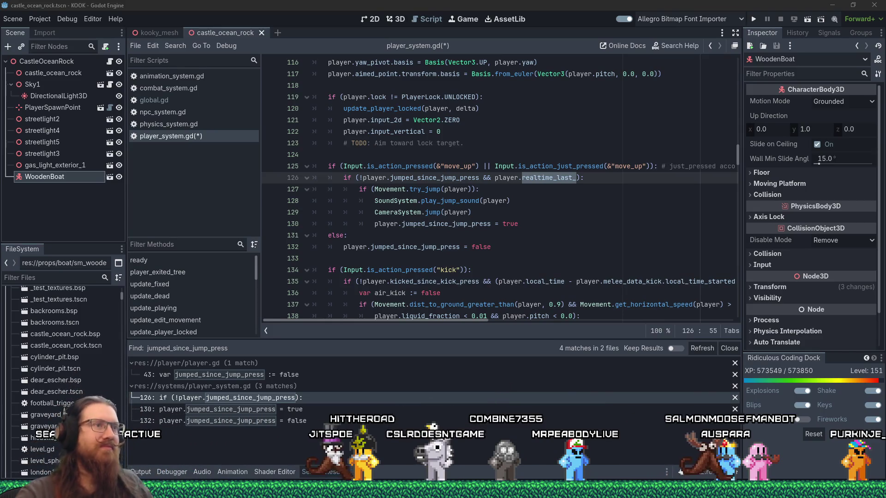
# - Place the caret at the end of line 128 in player_system.gd
pyautogui.click(537, 197)
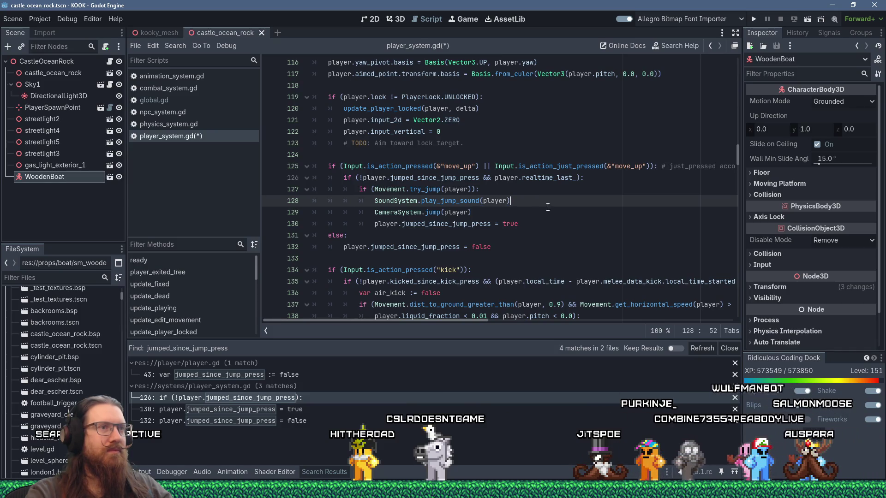
# - Finish line 126's jump condition with '&& (player.time_last_jumped - player.local_time) >= 0.1'
pyautogui.click(549, 180)
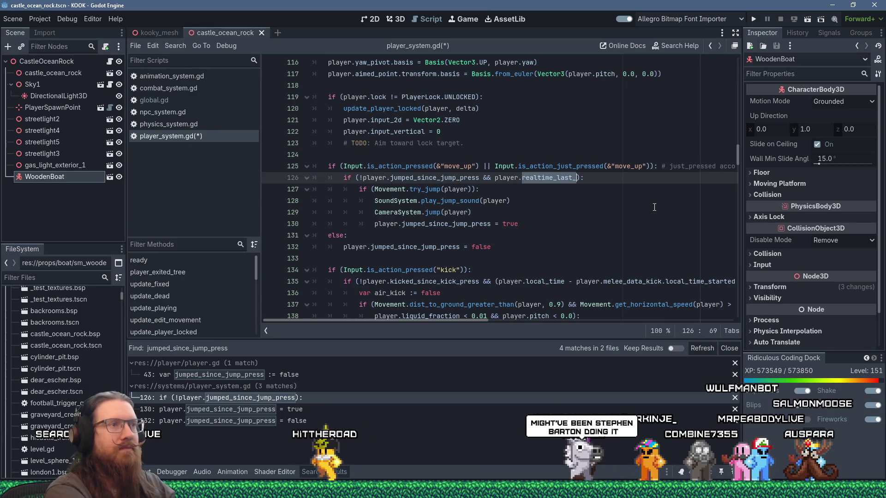
pyautogui.write('time_since')
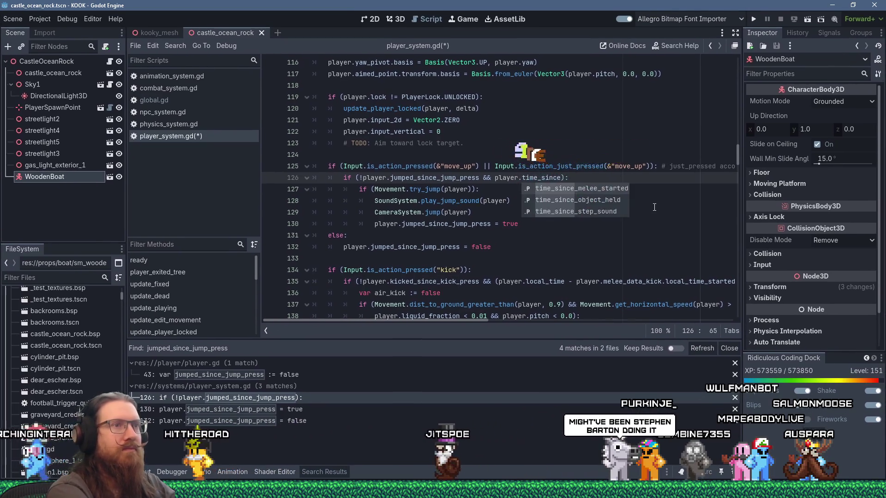
pyautogui.write('_last_jump')
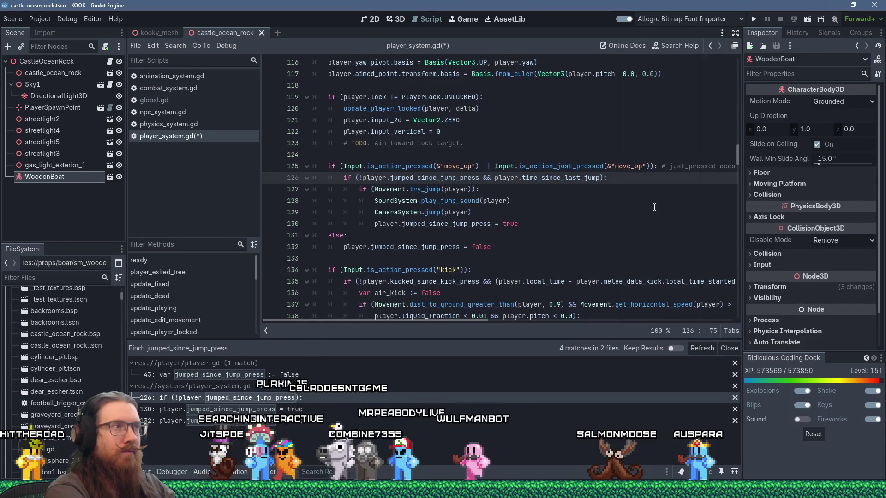
pyautogui.write('> play')
pyautogui.write('er.local')
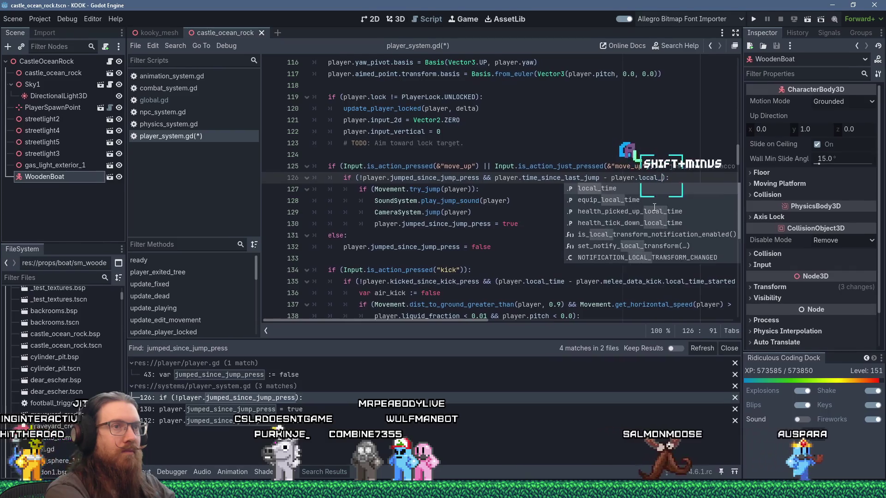
pyautogui.write('_time')
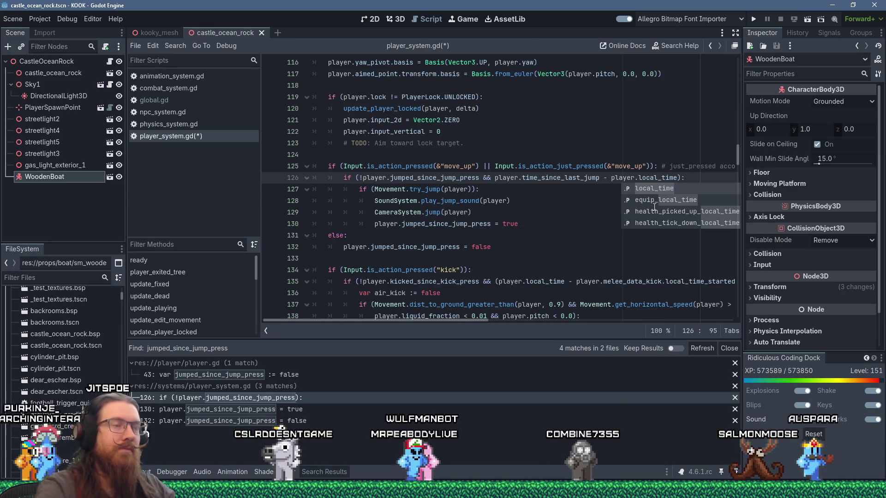
pyautogui.doubleClick(559, 178)
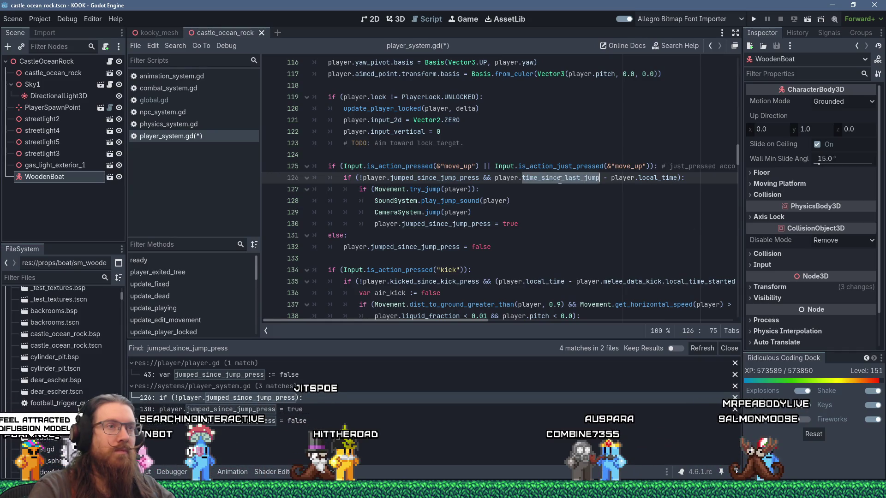
pyautogui.write('e_last_')
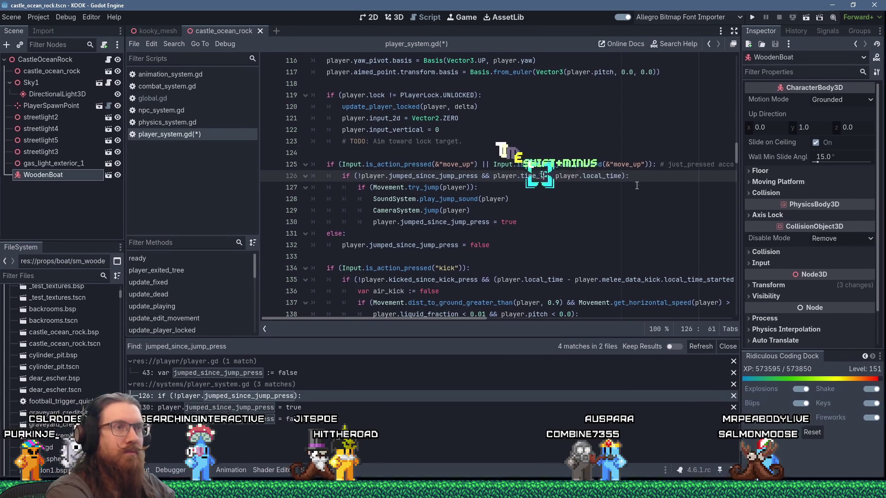
pyautogui.write('ped')
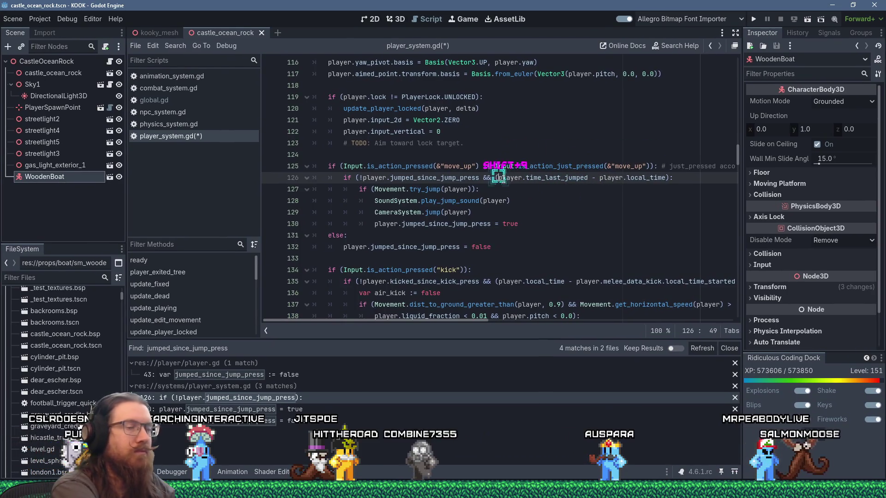
pyautogui.write('(')
pyautogui.write(') >')
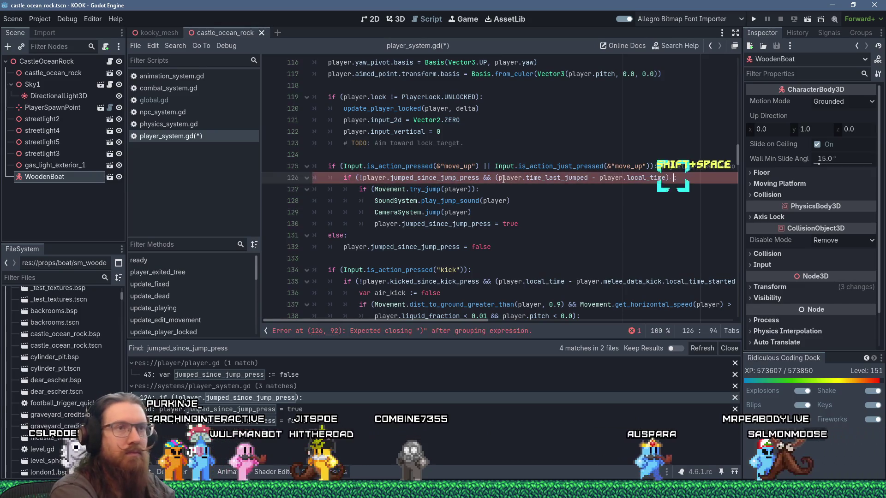
pyautogui.press('BackSpace')
pyautogui.write('= 0.1):')
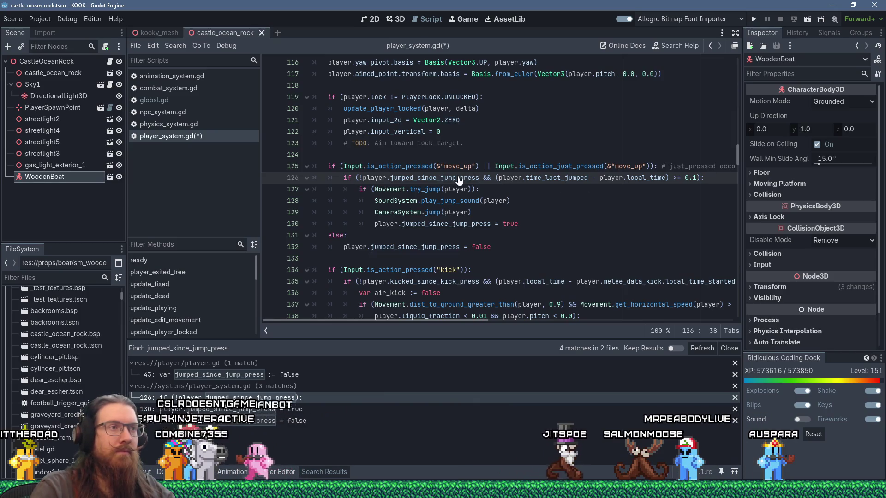
# - Declare 'var time_last_jumped := 0.0' on line 44 of player.gd, below jumped_since_jump_press
pyautogui.keyDown('ctrl'); pyautogui.click(415, 177); pyautogui.keyUp('ctrl')
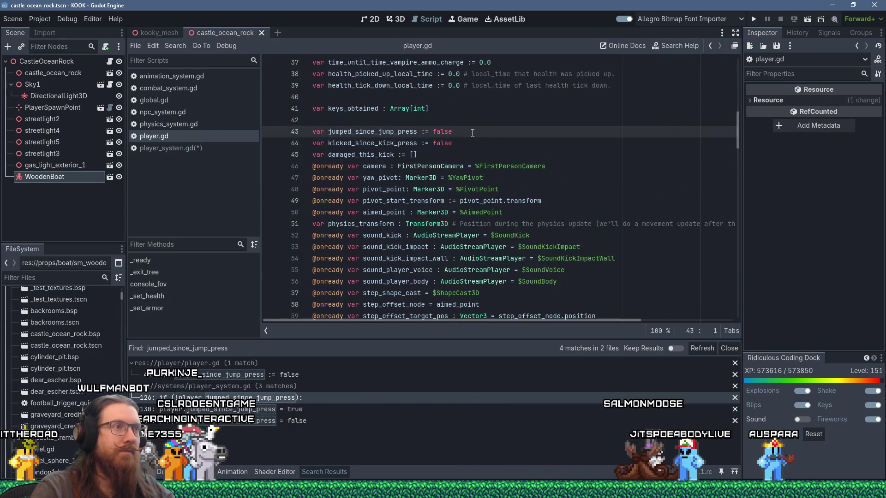
pyautogui.press('Return')
pyautogui.write('var time_last_s')
pyautogui.write('jumped := 0.0')
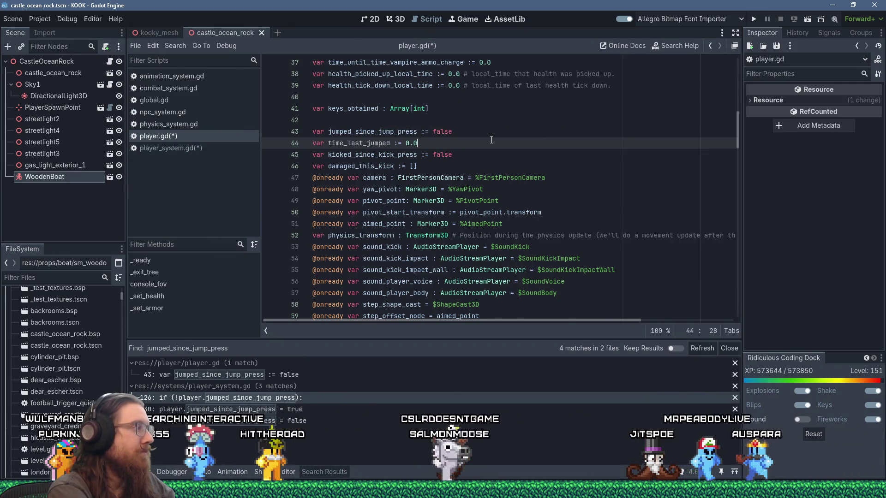
pyautogui.hotkey('ctrl', 'Home')
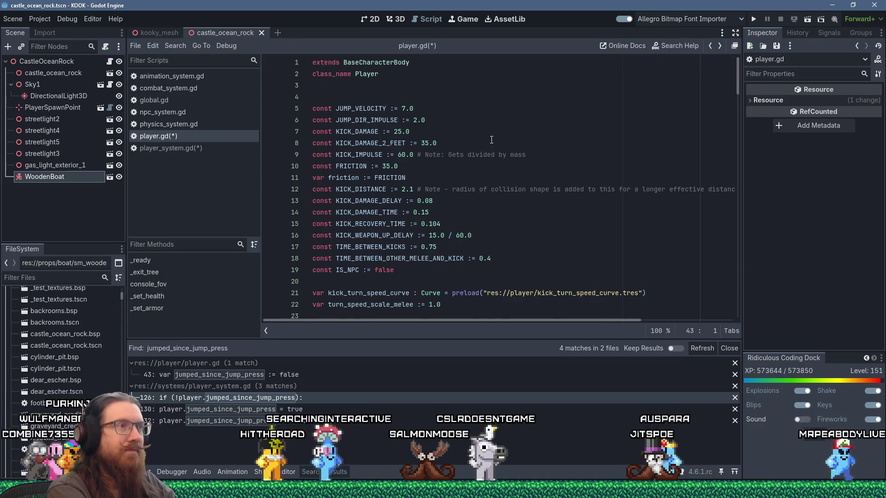
pyautogui.press('Return')
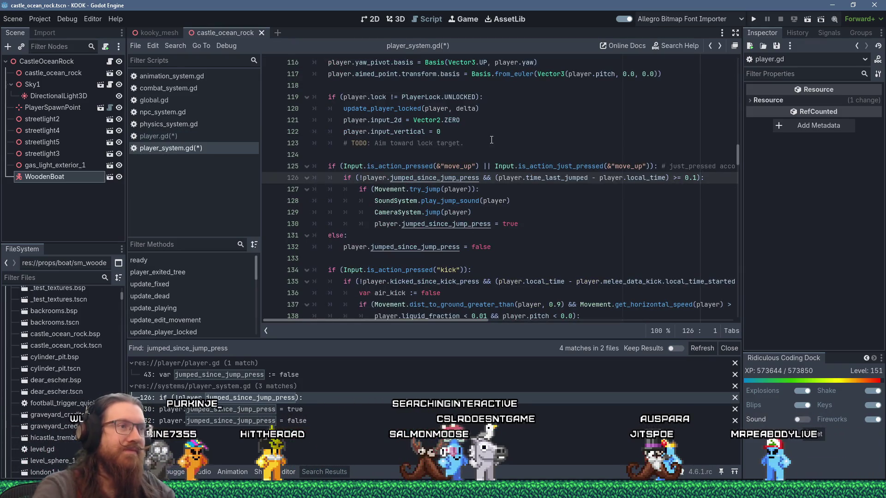
# - In try_jump, start a new line 'body.time_' inside the on-ground branch on line 442
pyautogui.keyDown('ctrl'); pyautogui.click(424, 189); pyautogui.keyUp('ctrl')
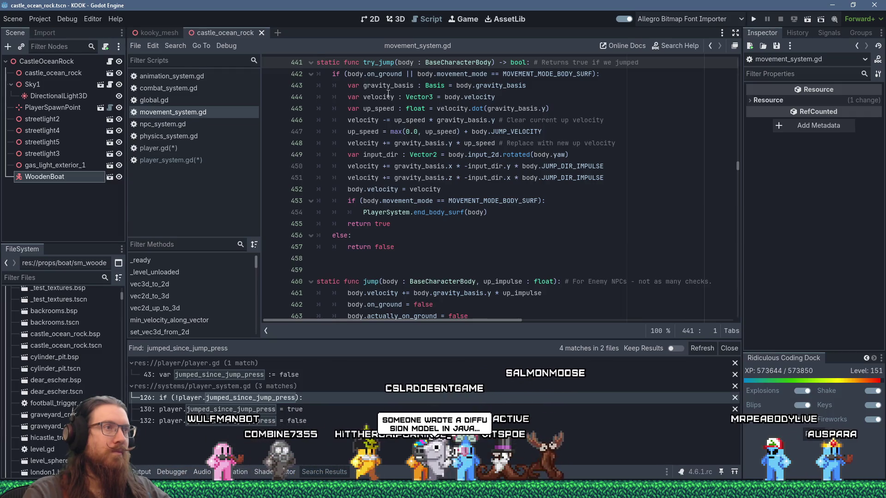
pyautogui.click(601, 77)
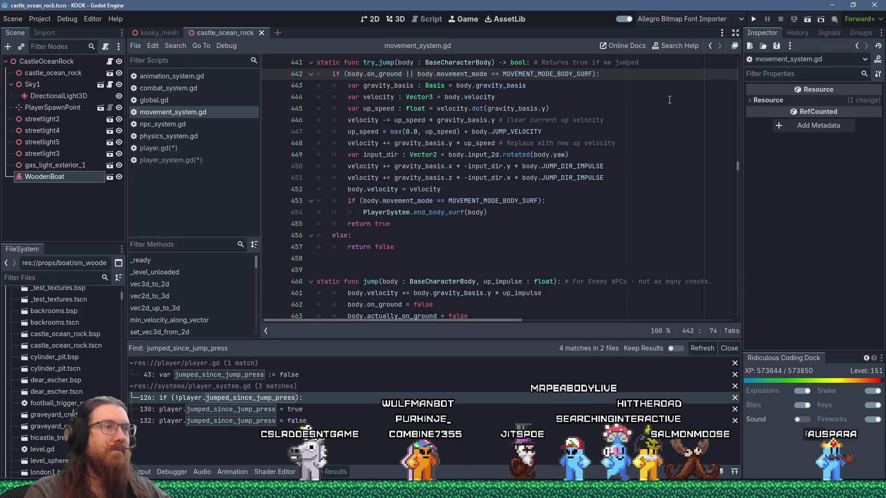
pyautogui.moveTo(344, 74); pyautogui.dragTo(594, 74)
pyautogui.press('End')
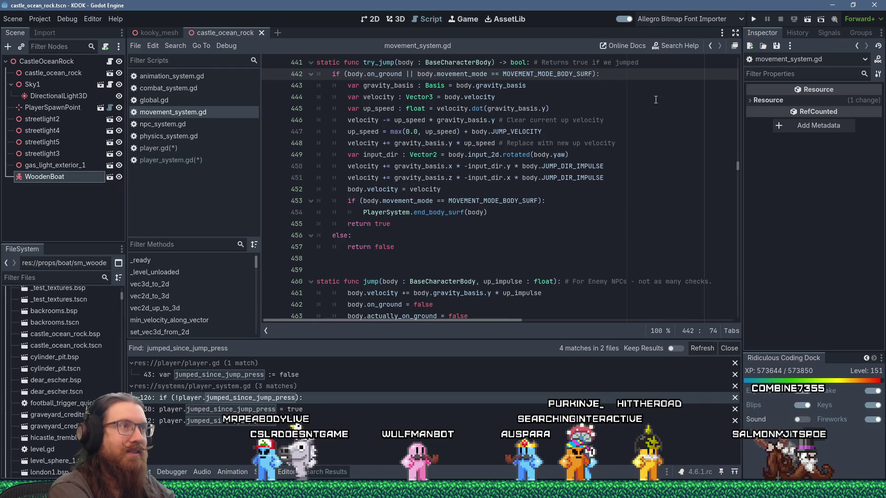
pyautogui.press('Return')
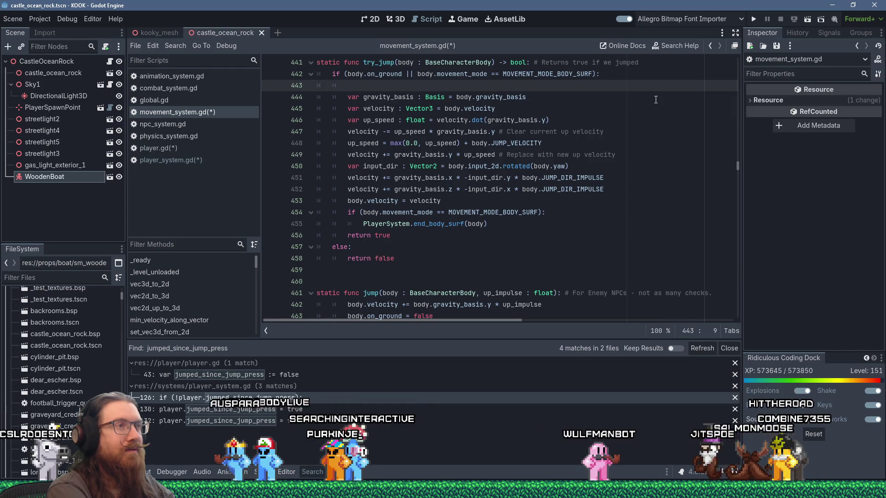
pyautogui.write('iar')
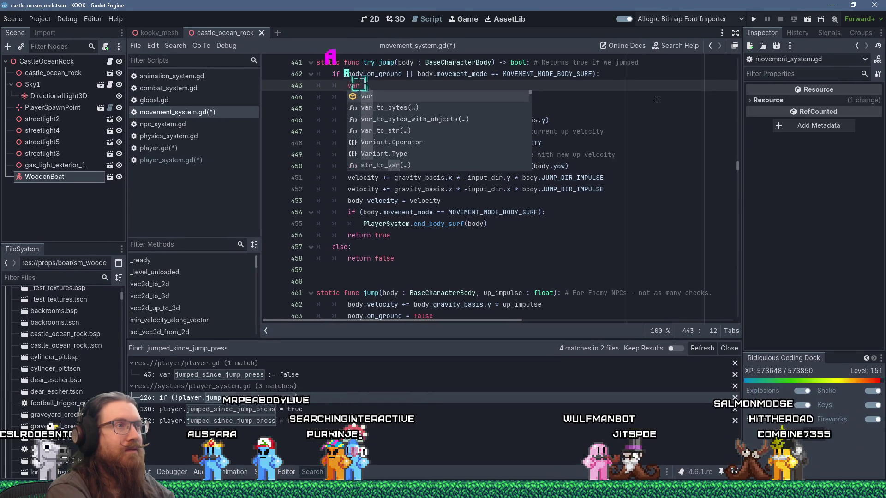
pyautogui.press('BackSpace')
pyautogui.press('BackSpace')
pyautogui.press('BackSpace')
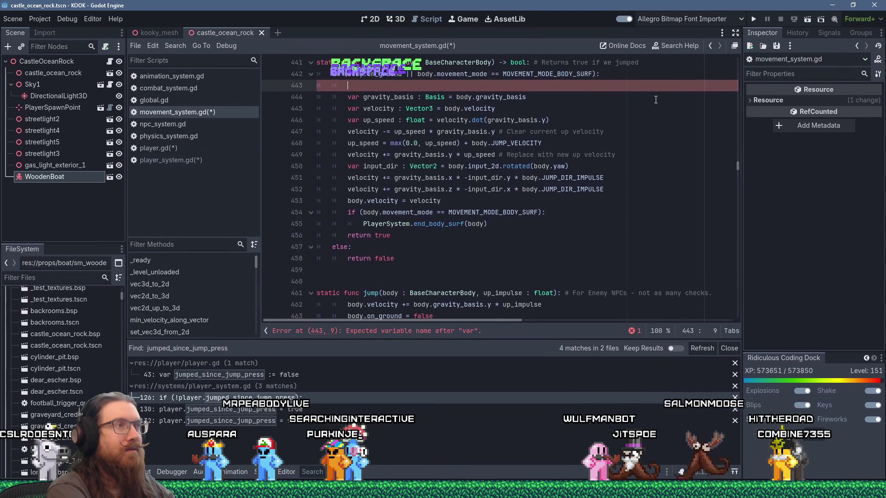
pyautogui.write('body')
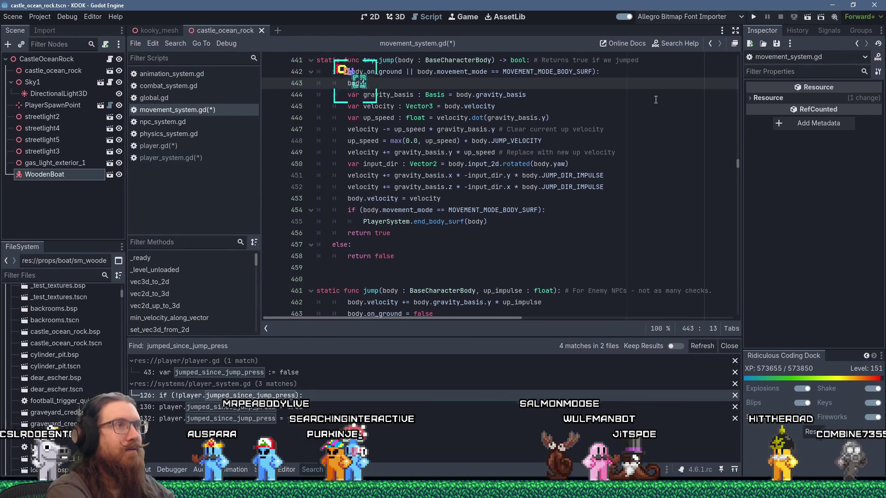
pyautogui.write('.ti')
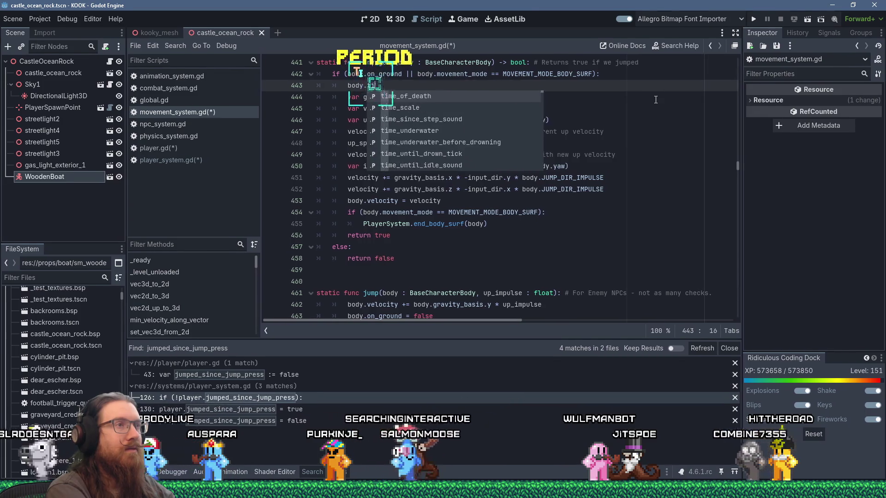
pyautogui.write('me_')
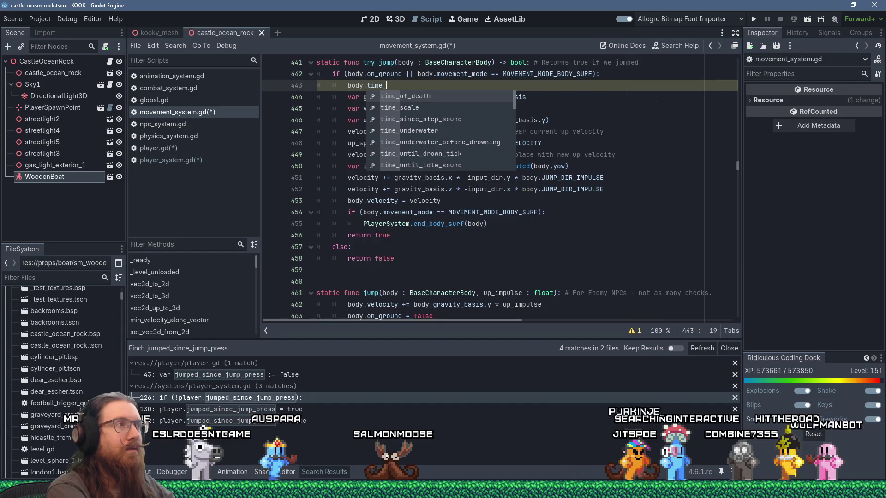
# - Copy the time_last_jumped declaration line from player.gd
pyautogui.click(176, 148)
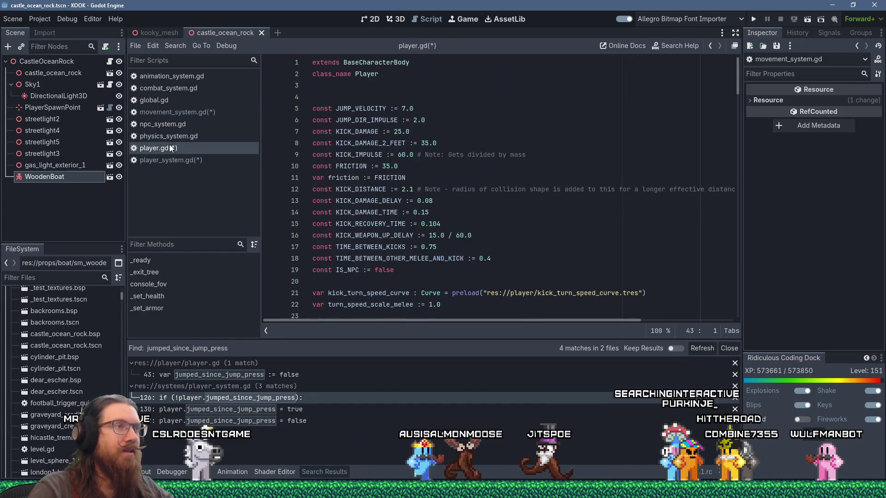
pyautogui.scroll(-3, 461, 184)
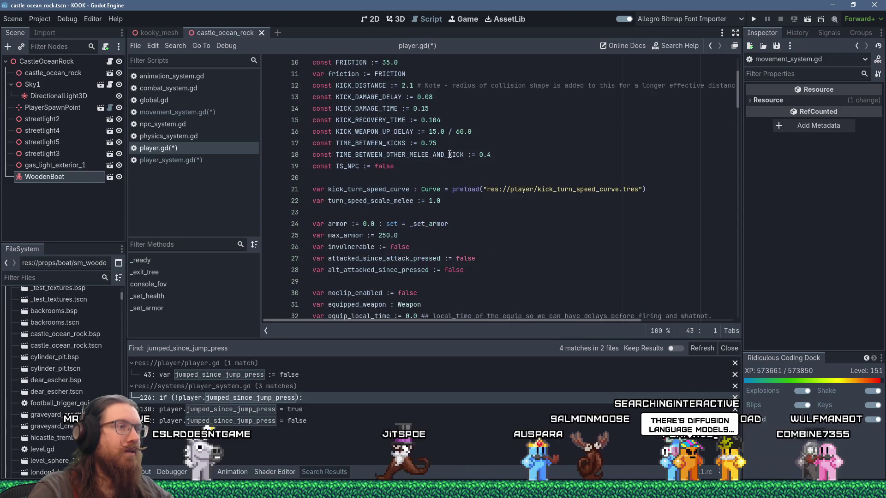
pyautogui.click(464, 145)
pyautogui.hotkey('ctrl', 'f')
pyautogui.write('jump')
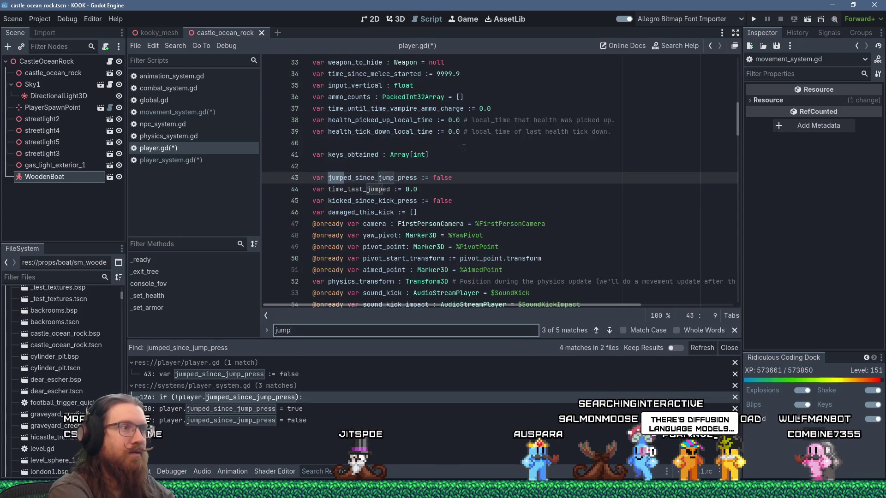
pyautogui.moveTo(312, 189); pyautogui.dragTo(312, 201)
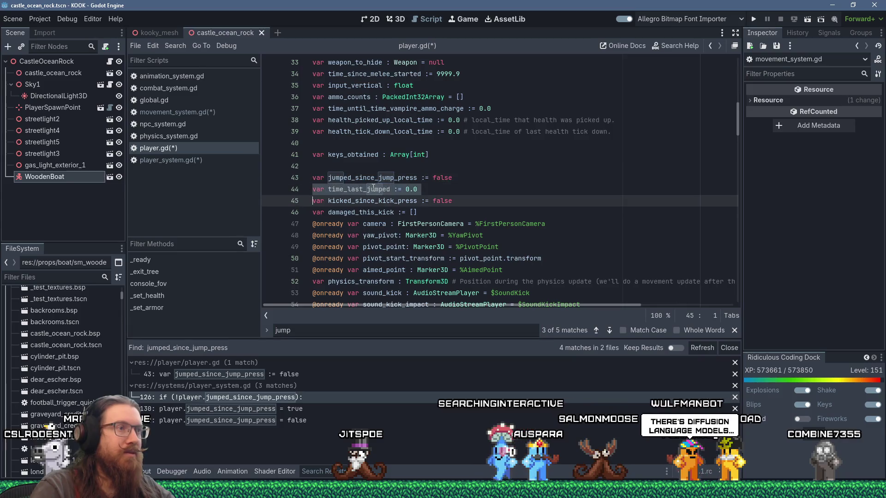
pyautogui.rightClick(373, 190)
pyautogui.click(403, 250)
# - Turn line 443 of movement_system.gd into 'body.time_last_jumped = body.local_time'
pyautogui.click(203, 114)
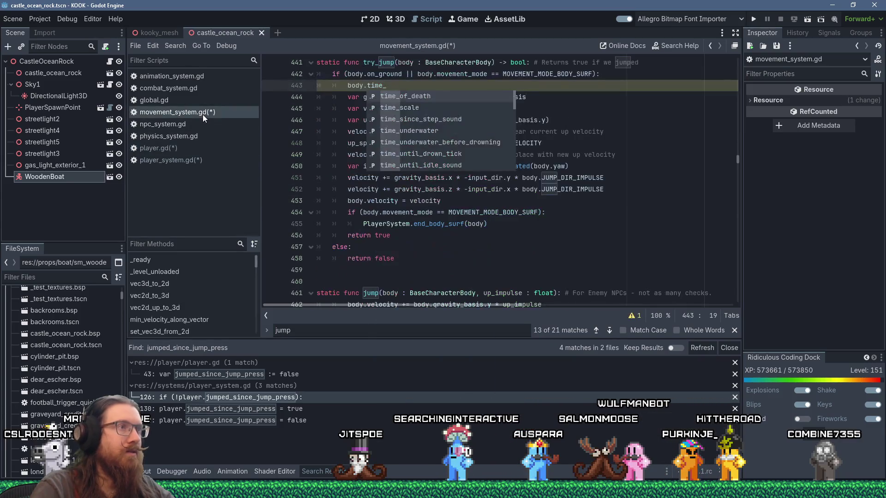
pyautogui.click(382, 85)
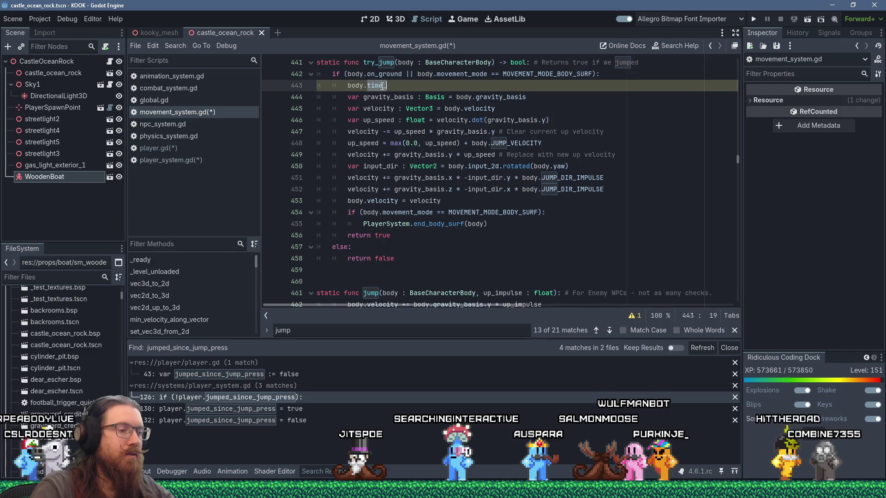
pyautogui.hotkey('ctrl', 'BackSpace')
pyautogui.press('shift+Insert')
pyautogui.press('Up')
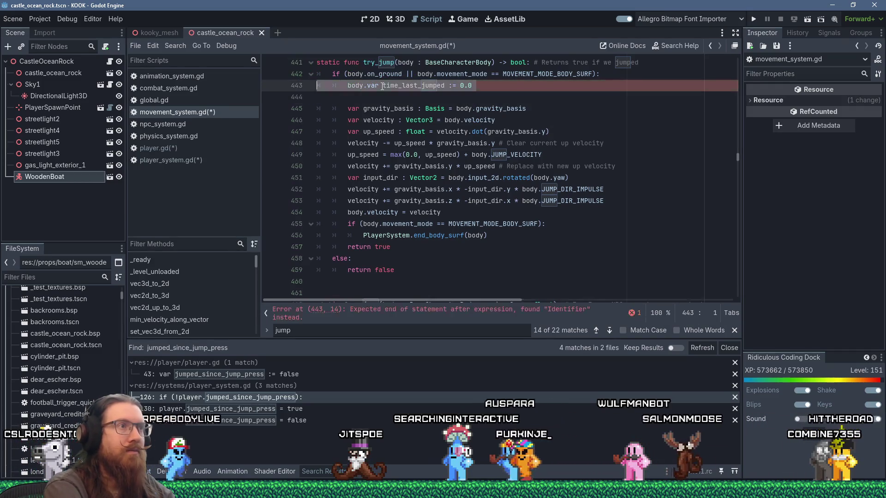
pyautogui.press('Right')
pyautogui.press('Right')
pyautogui.press('Right')
pyautogui.press('Right')
pyautogui.press('Right')
pyautogui.press('Right')
pyautogui.press('Delete')
pyautogui.press('Delete')
pyautogui.press('Delete')
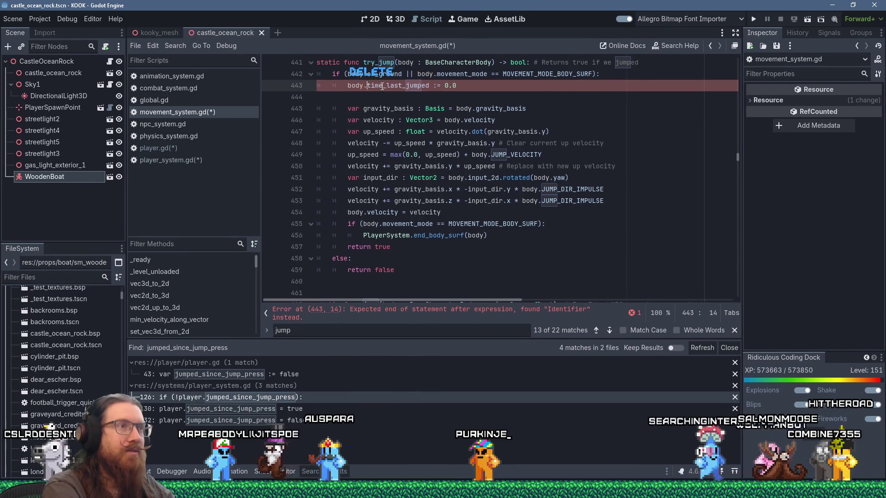
pyautogui.hotkey('ctrl', 'Right')
pyautogui.press('Right')
pyautogui.press('Delete')
pyautogui.press('Delete')
pyautogui.press('Delete')
pyautogui.write('= bod')
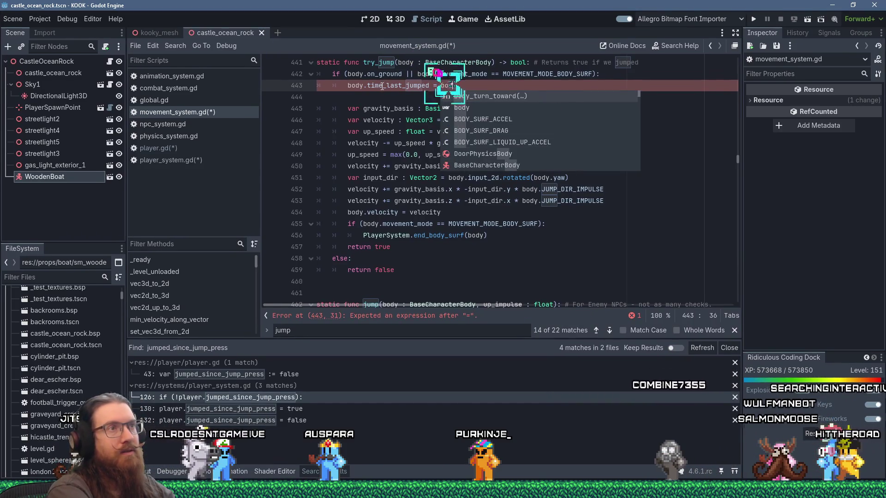
pyautogui.write('y.loca')
pyautogui.press('Return')
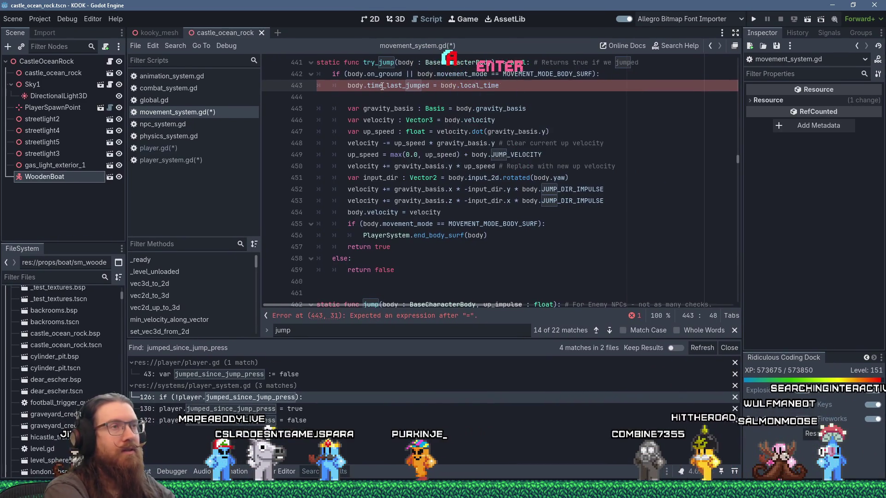
pyautogui.press('Delete')
# - Save movement_system.gd
pyautogui.hotkey('ctrl', 's')
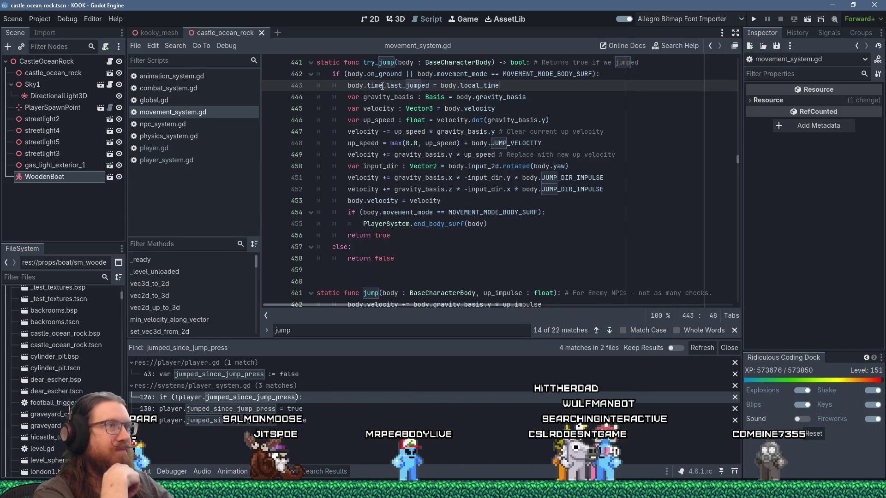
pyautogui.scroll(2, 461, 139)
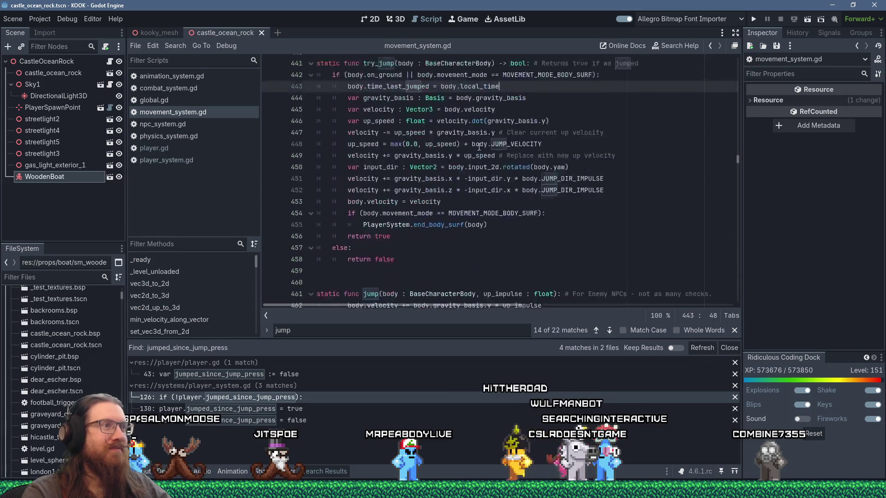
pyautogui.click(430, 122)
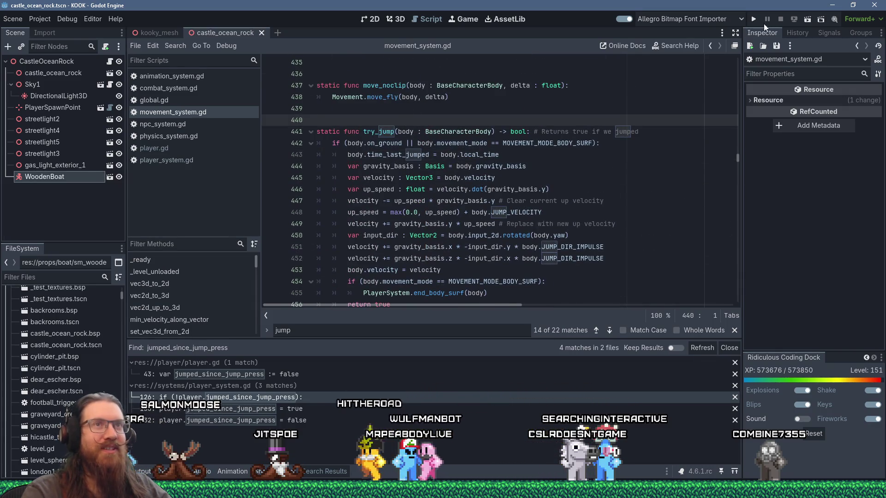
# - Run KOOK, walk forward briefly on the cobbled street, then quit from the developer console
pyautogui.click(754, 19)
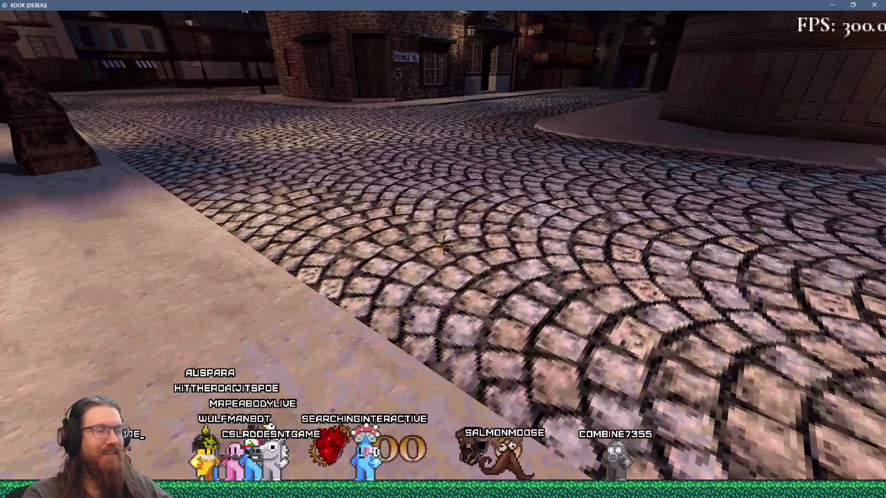
pyautogui.press('w')
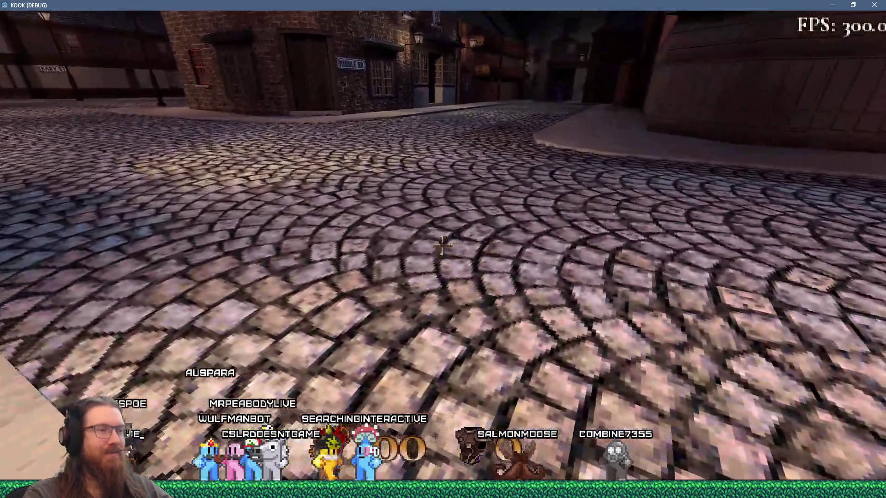
pyautogui.press('`')
pyautogui.write('t')
pyautogui.press('Return')
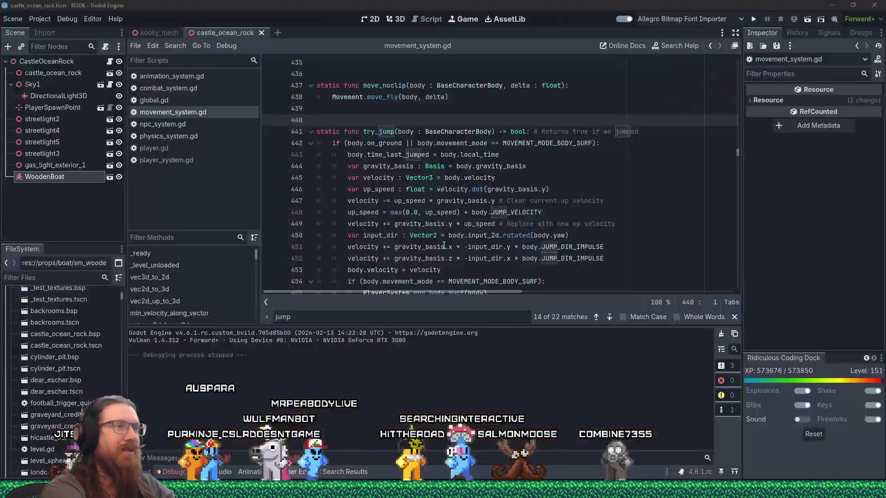
# - Navigate back to the jump check on line 126 of player_system.gd
pyautogui.hotkey('alt', 'Left')
pyautogui.hotkey('alt', 'Left')
pyautogui.hotkey('alt', 'Right')
pyautogui.hotkey('alt', 'Right')
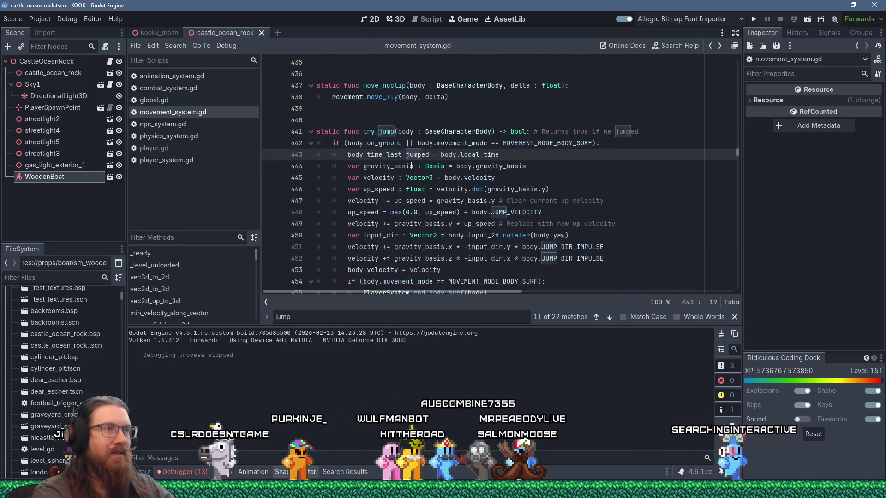
pyautogui.hotkey('ctrl', 'Home')
pyautogui.hotkey('alt', 'Left')
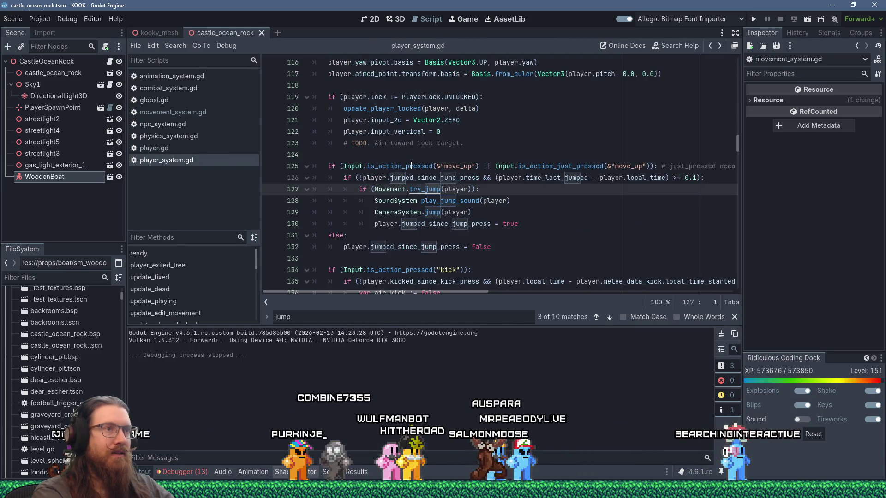
pyautogui.hotkey('alt', 'Left')
pyautogui.hotkey('alt', 'Right')
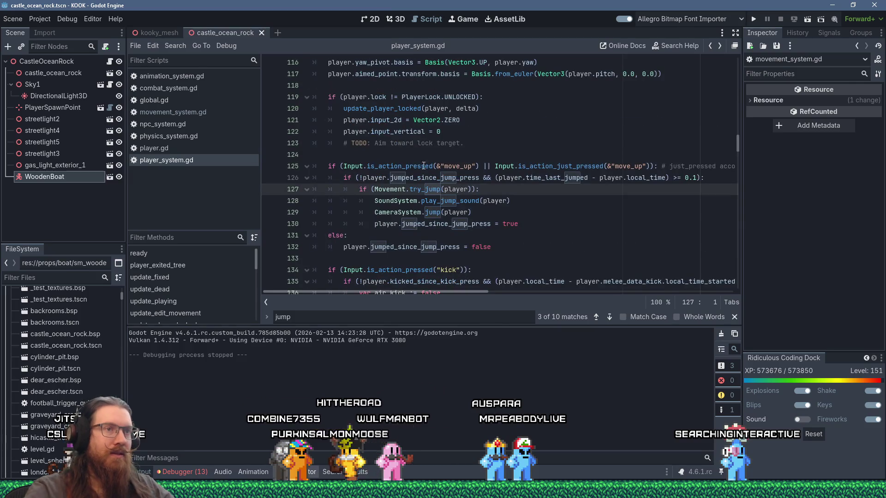
# - Move player.local_time before the minus so line 126 subtracts time_last_jumped, then save and run with F5
pyautogui.moveTo(598, 178); pyautogui.dragTo(666, 178)
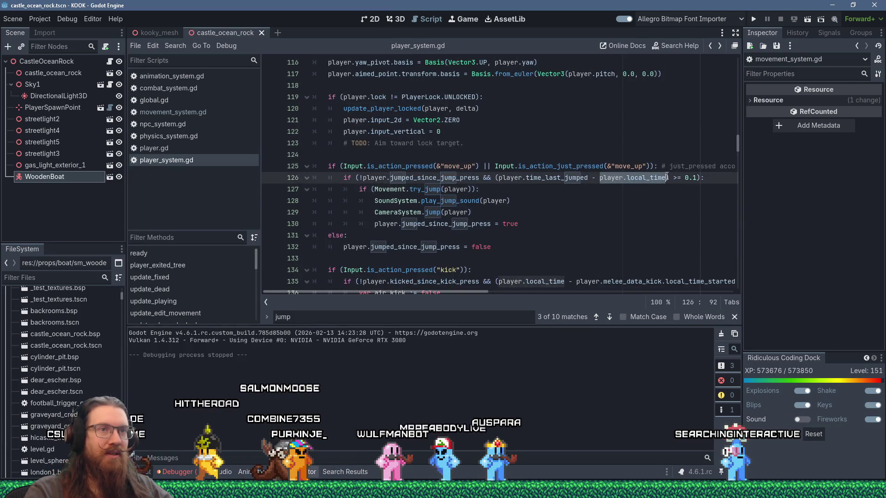
pyautogui.hotkey('shift', 'Delete')
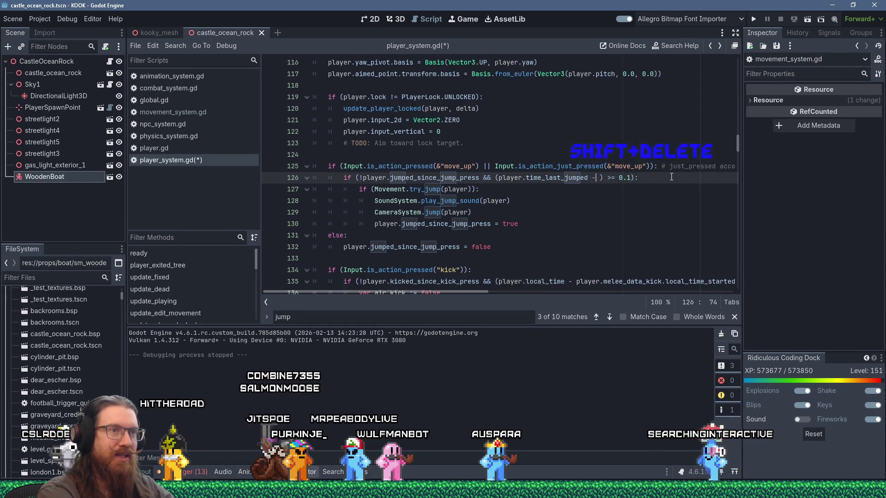
pyautogui.press('shift+Insert')
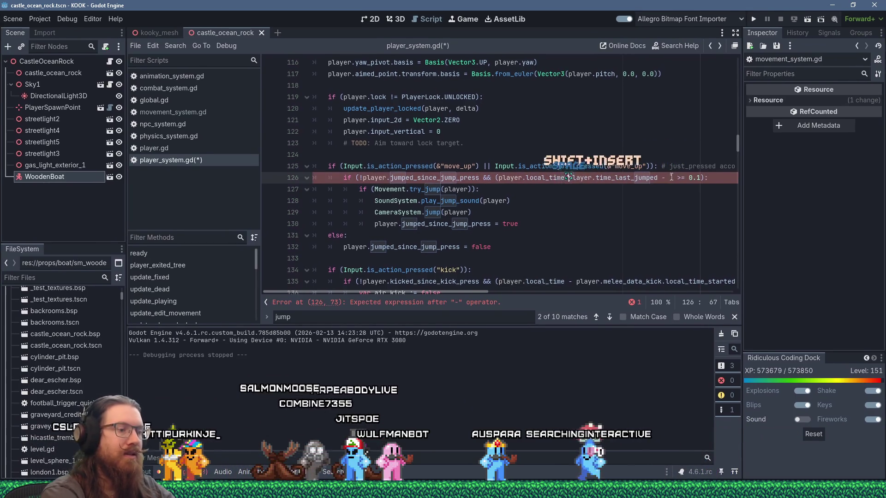
pyautogui.press('Delete')
pyautogui.press('Delete')
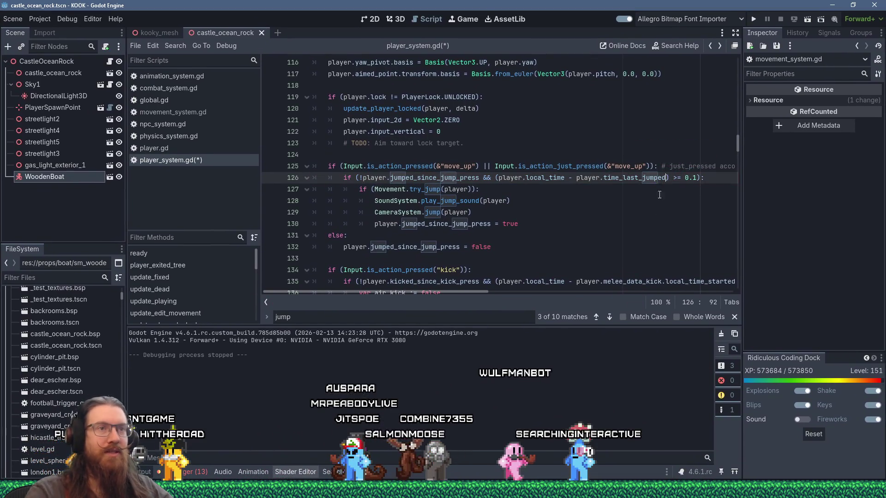
pyautogui.press('Down')
pyautogui.press('Down')
pyautogui.press('Down')
pyautogui.press('F5')
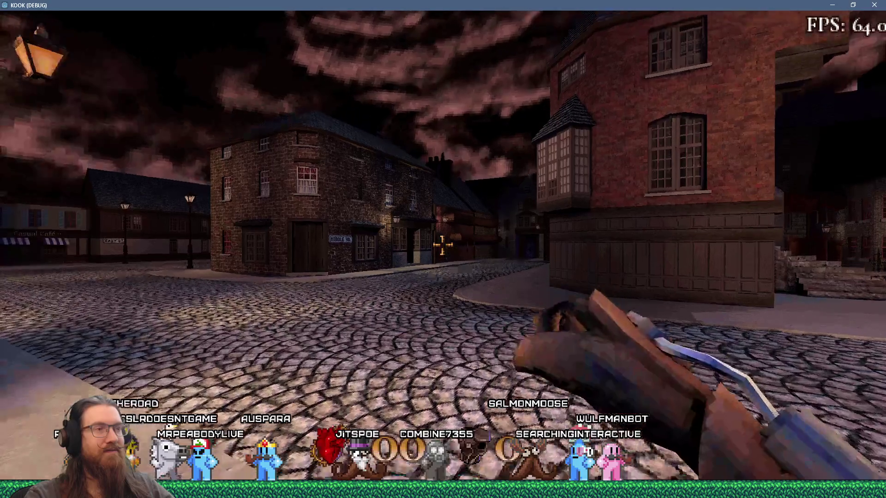
# - Walk down the cobbled street and look across the town square
pyautogui.press('w')
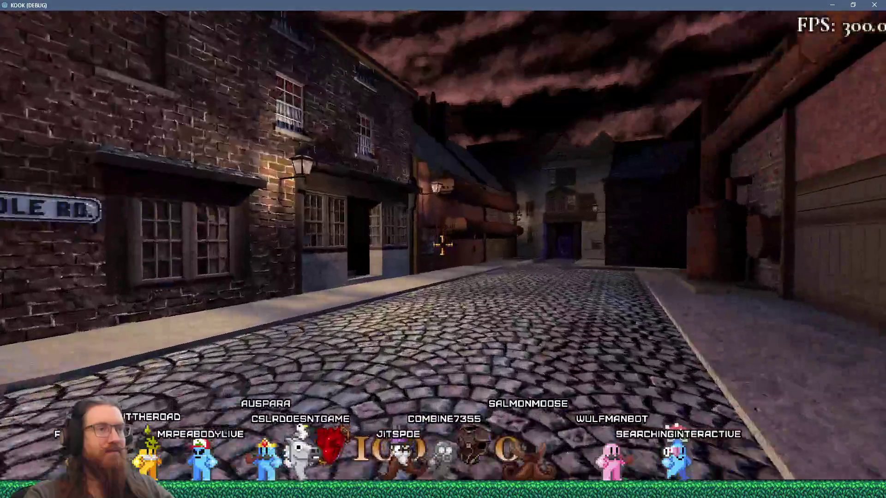
pyautogui.press('w')
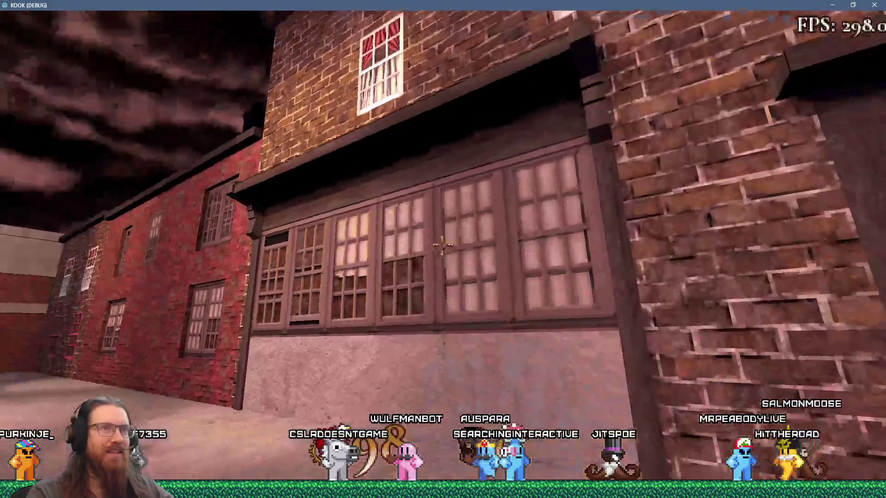
# - Walk through the wooden gate's portal and across the hub, then open the developer console
pyautogui.press('w')
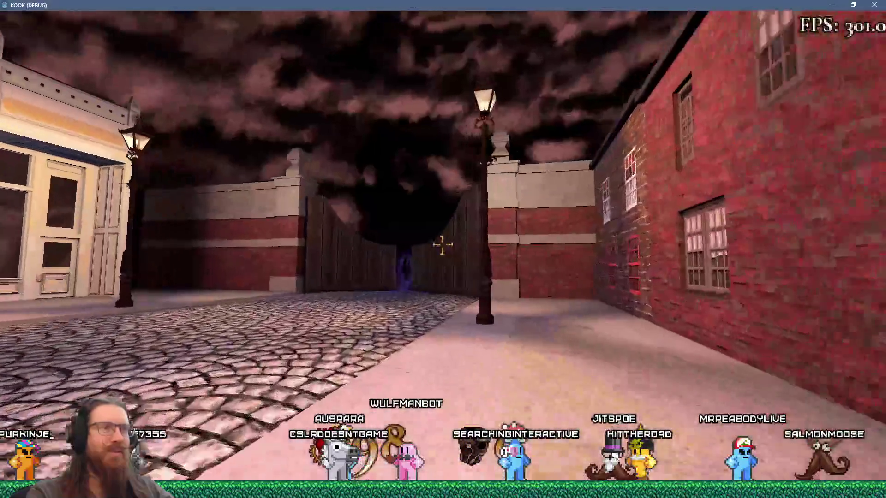
pyautogui.press('w')
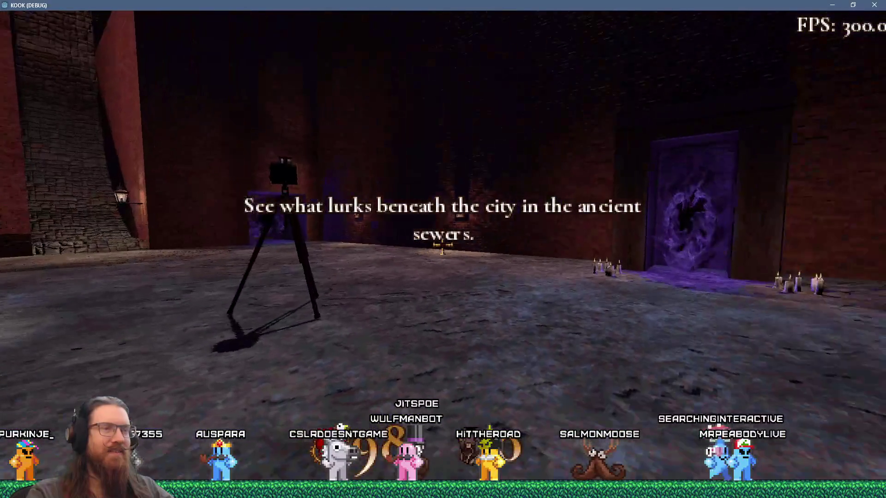
pyautogui.press('w')
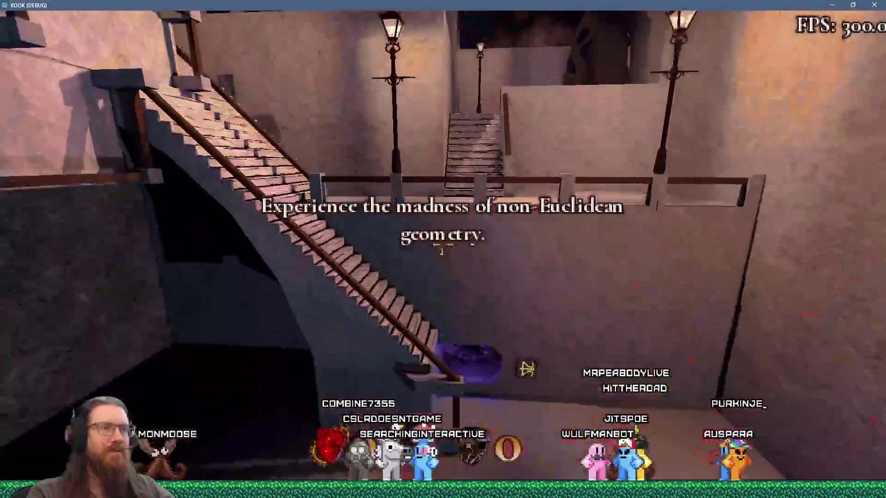
pyautogui.press('`')
# - Close the running game with the quit console command, then bring up the Alt+Tab window overview
pyautogui.write('t')
pyautogui.press('Return')
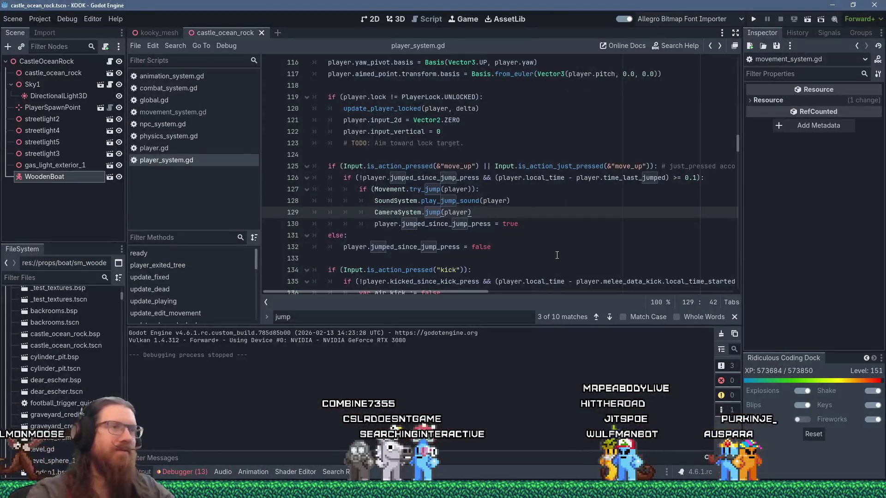
pyautogui.hotkey('alt', 'Tab')
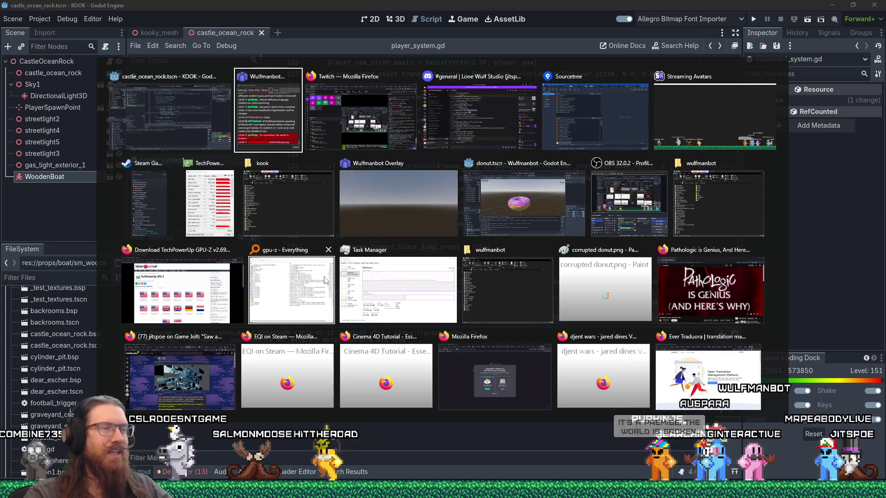
# - Dismiss the window overview to return to player_system.gd in the Godot editor
pyautogui.press('Escape')
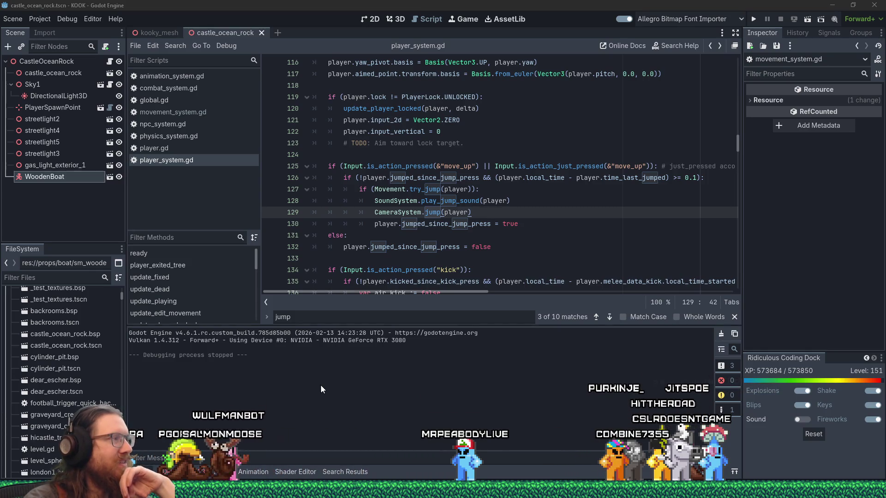
# - Leave the Godot editor and bring forward the browser showing the Tom's Hardware news article
pyautogui.moveTo(433, 477)
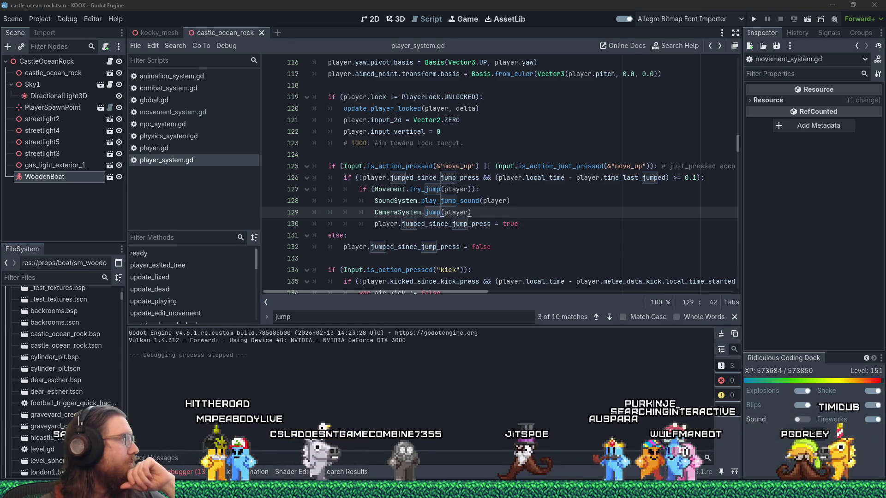
pyautogui.hotkey('alt', 'Tab')
# - Move Firefox to the screen top and scroll to the article's AB 1043 four-age-bracket API explanation
pyautogui.moveTo(355, 58)
pyautogui.mouseDown()
pyautogui.moveTo(377, 9)
pyautogui.moveTo(340, 4)
pyautogui.mouseUp()
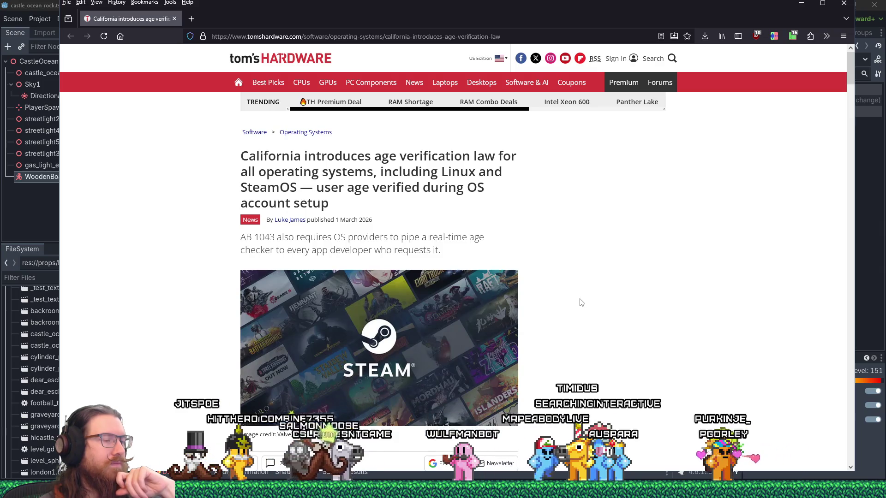
pyautogui.scroll(-3, 581, 303)
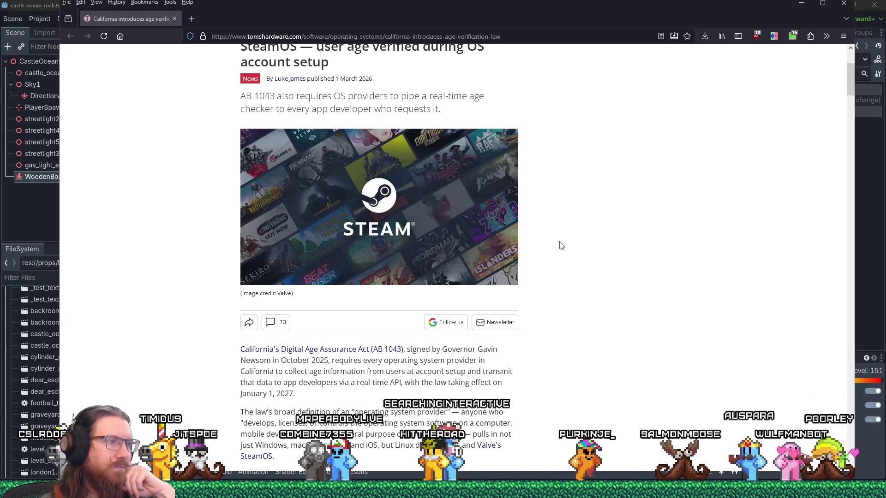
pyautogui.scroll(-2, 561, 245)
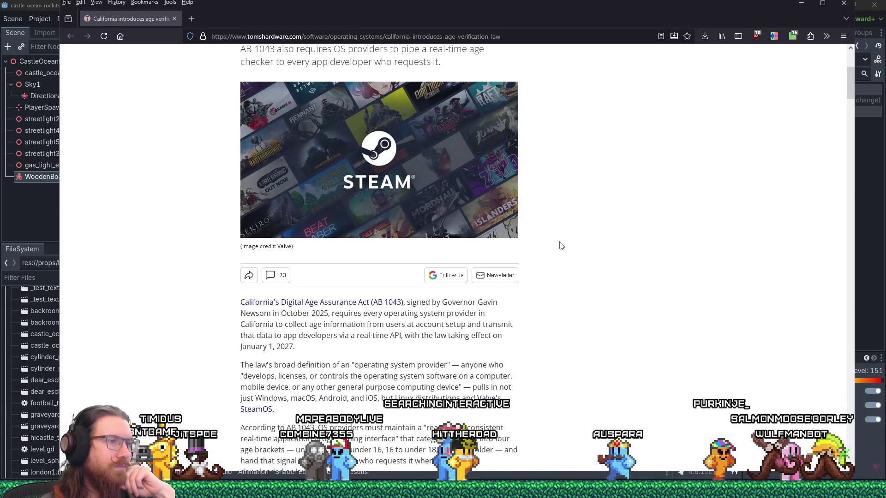
pyautogui.scroll(-2, 561, 244)
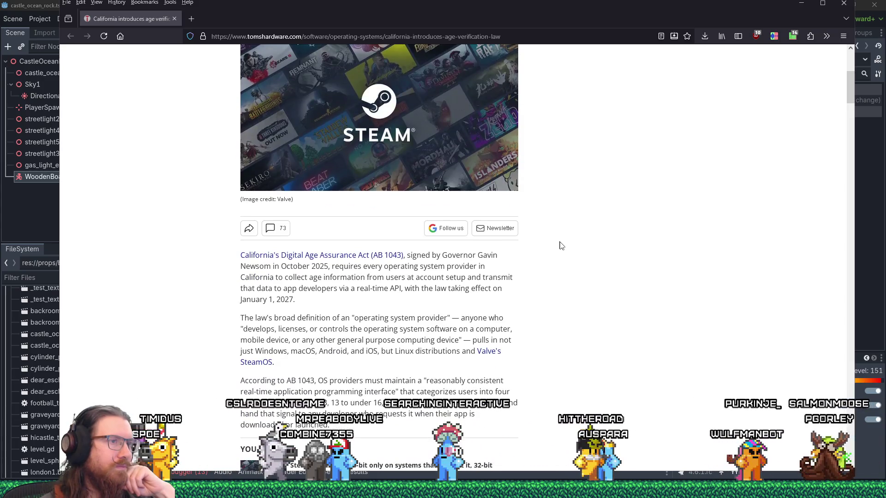
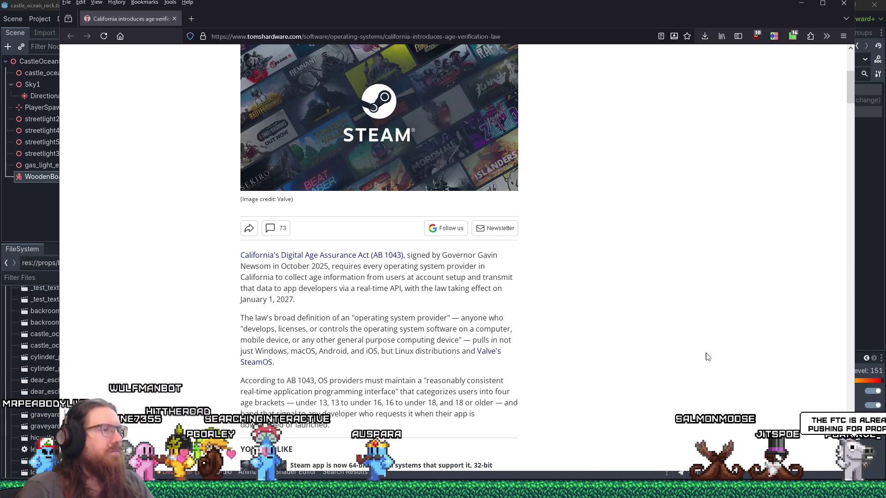
# - Read through the age-verification news article, then close its Firefox tab
pyautogui.scroll(-3, 656, 346)
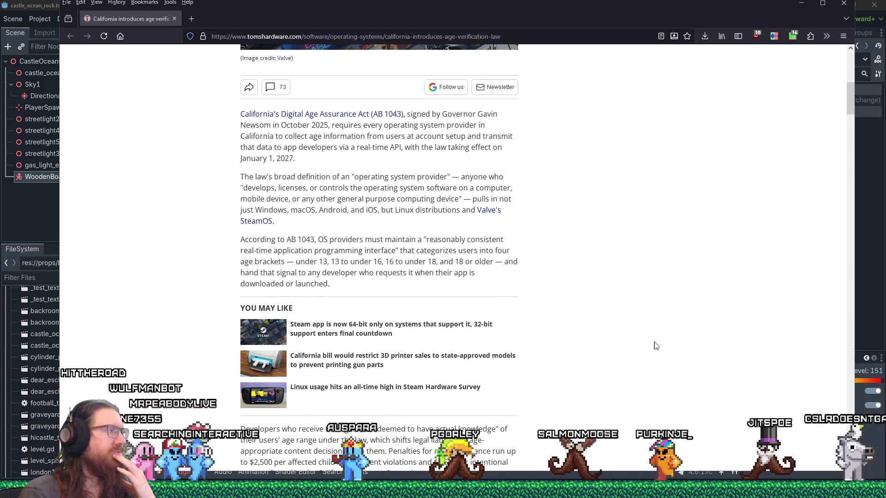
pyautogui.scroll(-2, 656, 346)
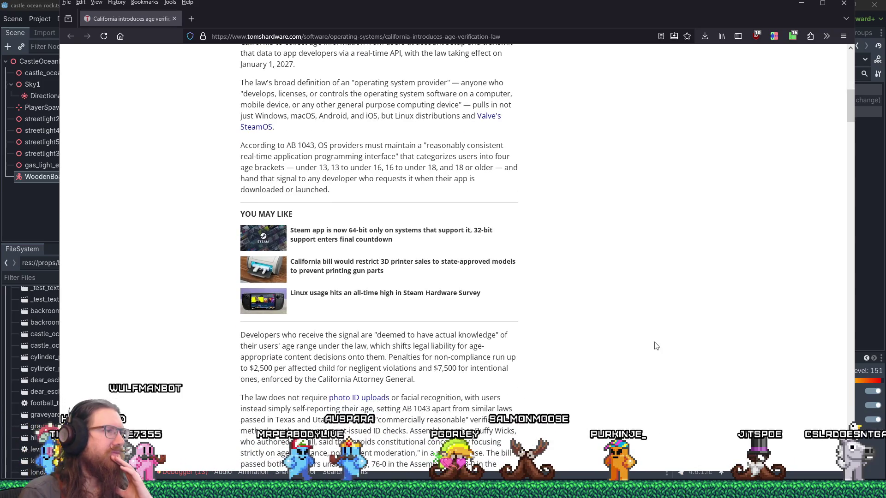
pyautogui.scroll(-1, 656, 346)
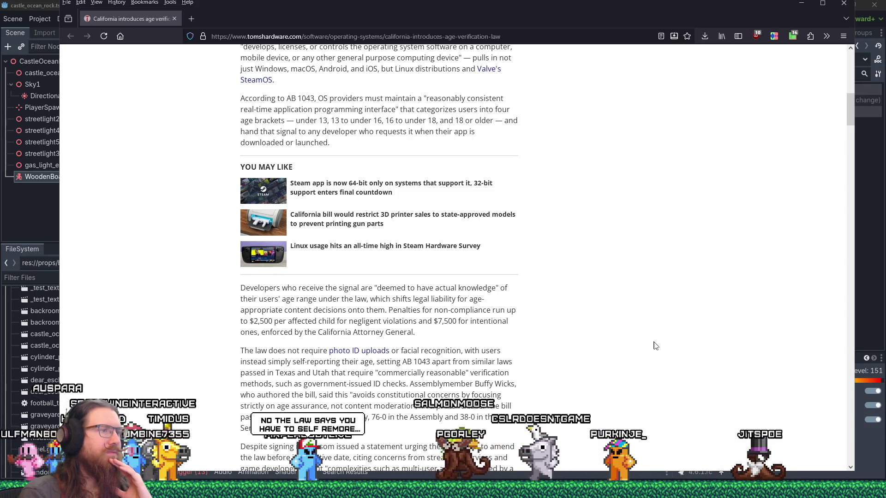
pyautogui.scroll(-3, 656, 346)
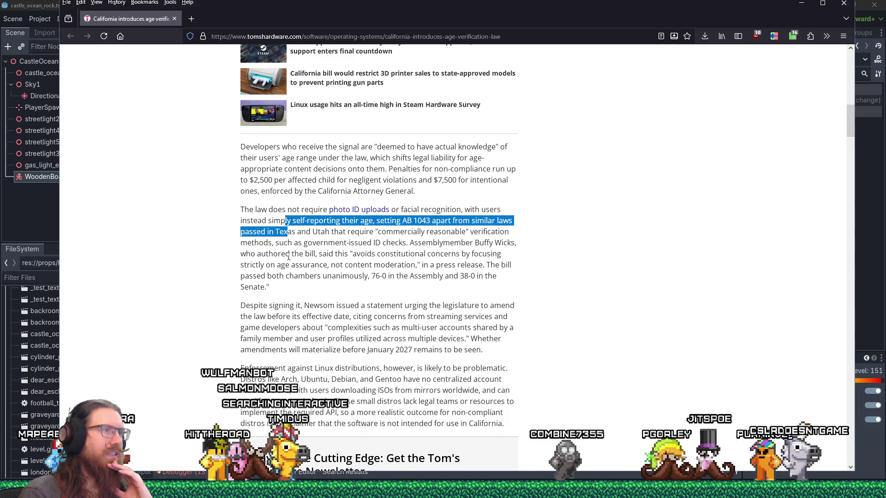
pyautogui.scroll(-4, 297, 292)
pyautogui.scroll(6, 297, 291)
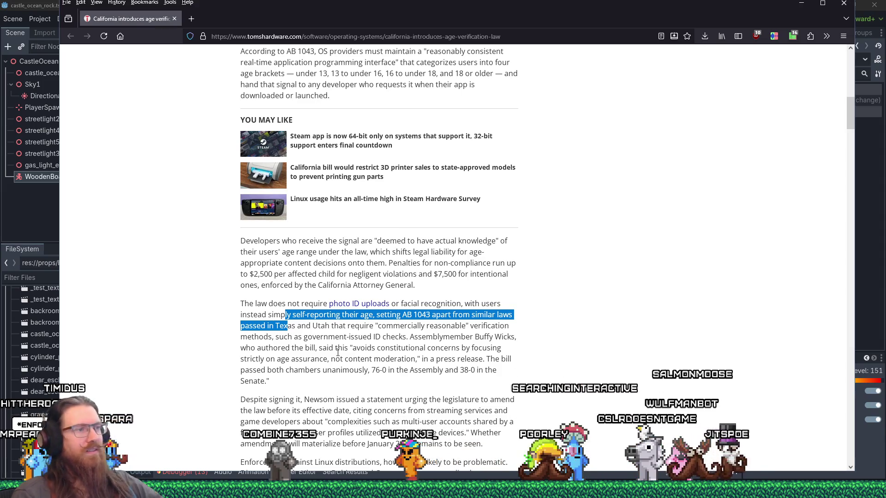
pyautogui.scroll(-3, 338, 353)
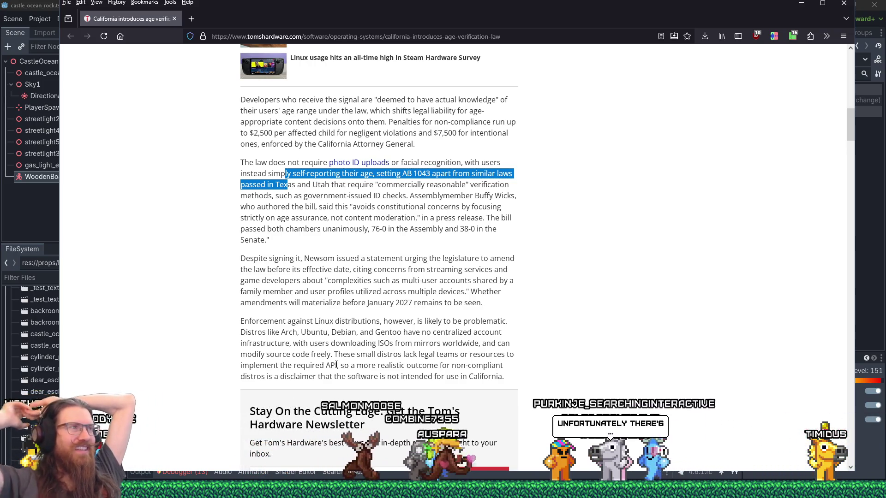
pyautogui.click(175, 18)
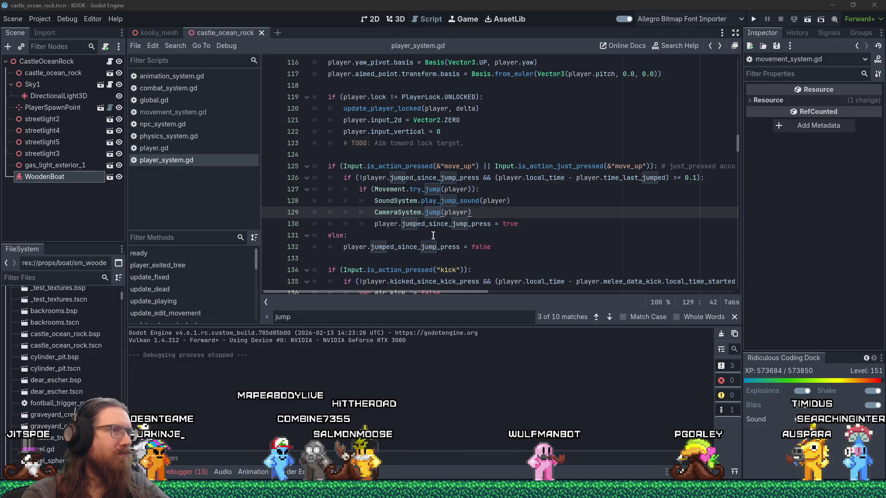
# - Glance at the GPU-Z sensor readings, then bring Godot's player_system.gd script forward
pyautogui.hotkey('alt', 'Tab')
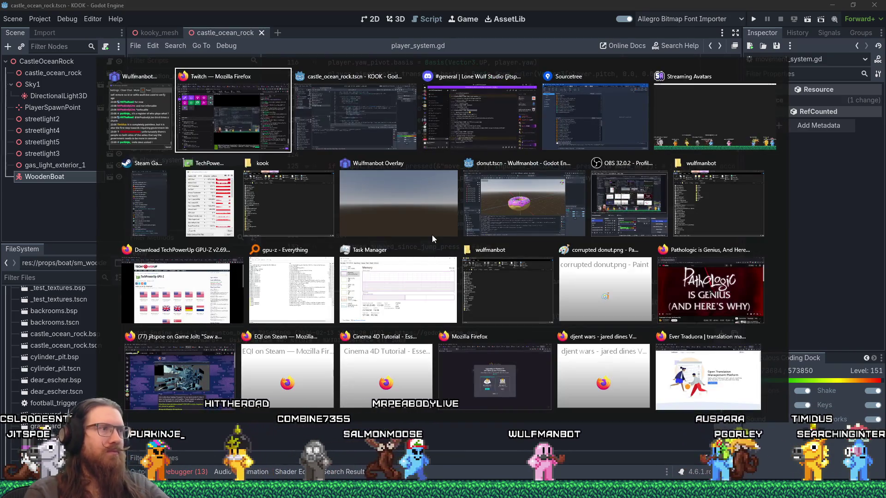
pyautogui.click(221, 203)
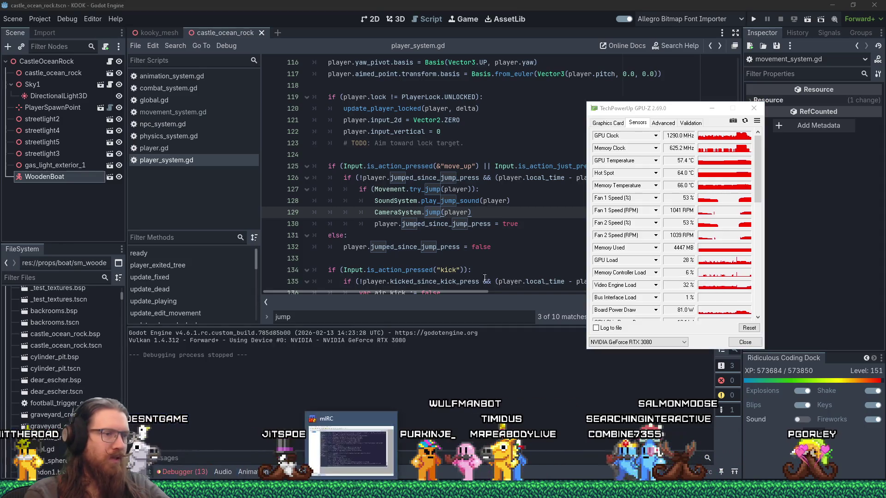
pyautogui.click(532, 248)
# - Open kook_todo.txt from e:\projects\kook\ and place it over the editor
pyautogui.press('super+r')
pyautogui.write('e:\\projects\\')
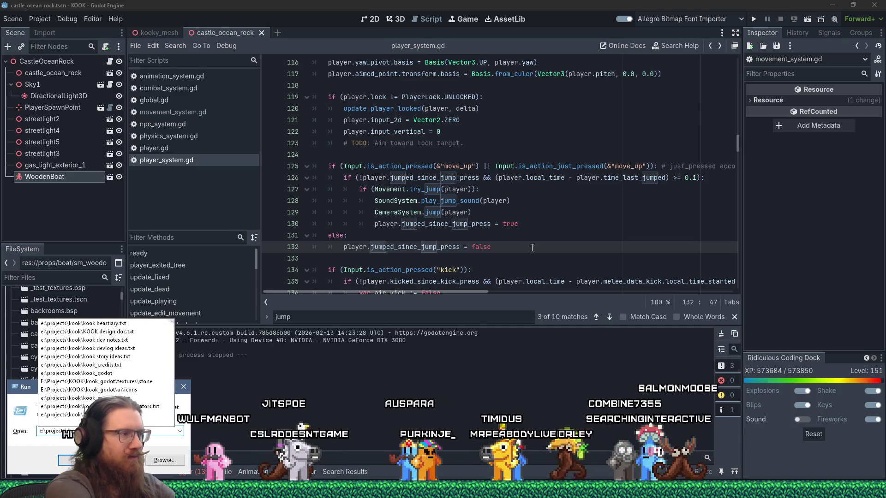
pyautogui.write('kook\\')
pyautogui.press('Return')
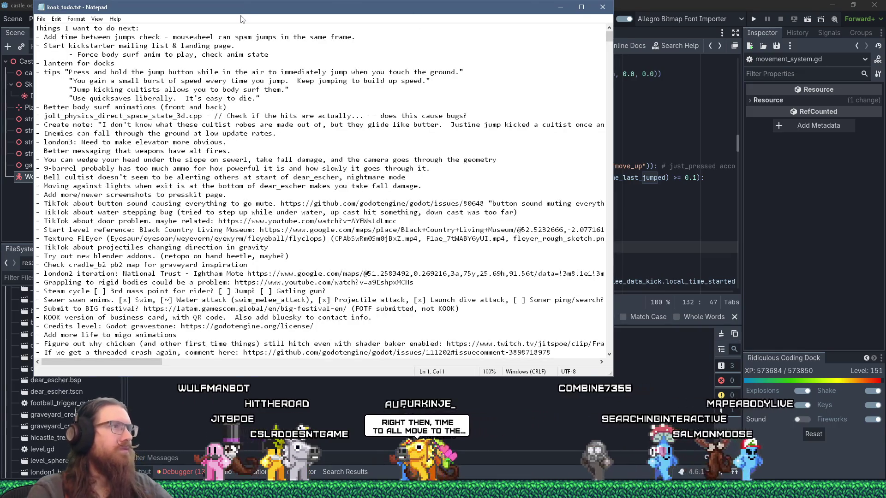
pyautogui.moveTo(320, 3); pyautogui.dragTo(438, 49)
pyautogui.click(299, 91)
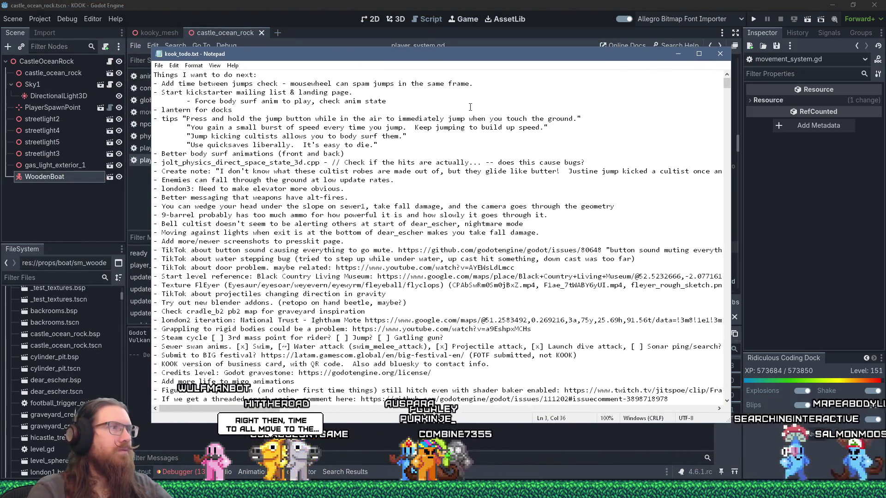
# - Move the 'Add time between jumps check' line to the end of the list
pyautogui.tripleClick(470, 84)
pyautogui.hotkey('ctrl', 'x')
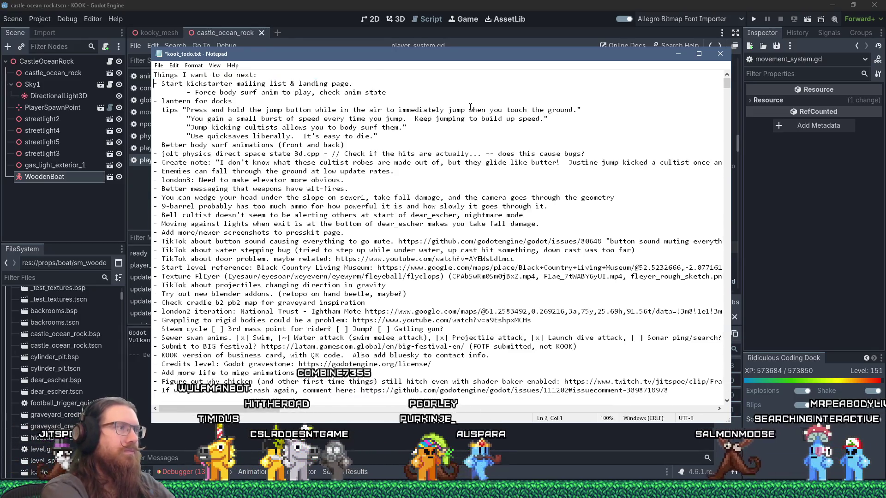
pyautogui.hotkey('ctrl', 'End')
pyautogui.hotkey('ctrl', 'v')
pyautogui.press('Home')
pyautogui.hotkey('shift', 'Right')
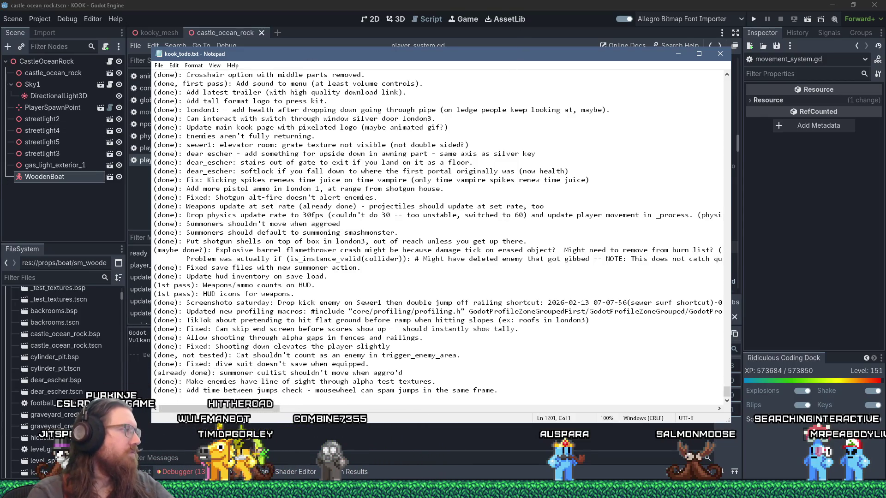
pyautogui.hotkey('alt', 'Tab')
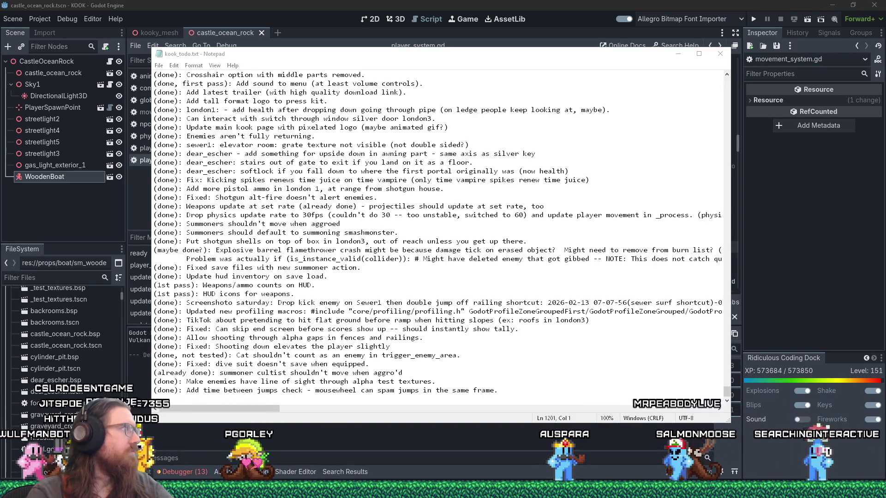
pyautogui.hotkey('alt', 'Tab')
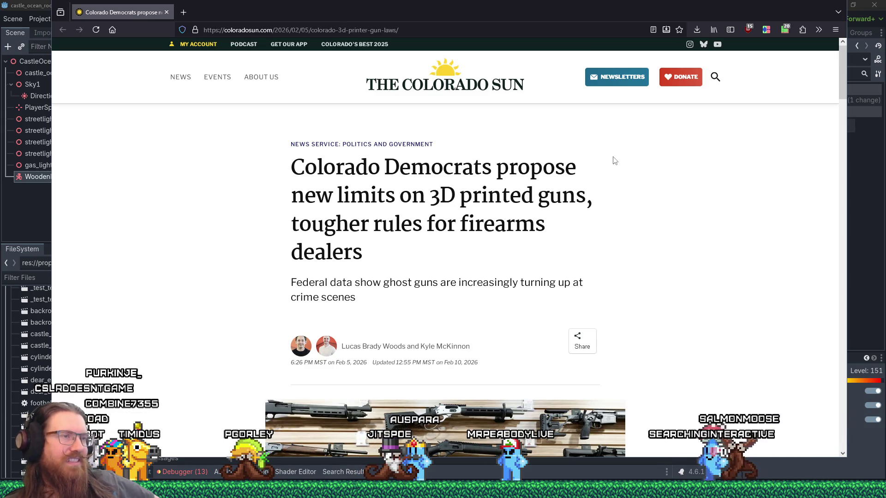
pyautogui.scroll(-3, 614, 160)
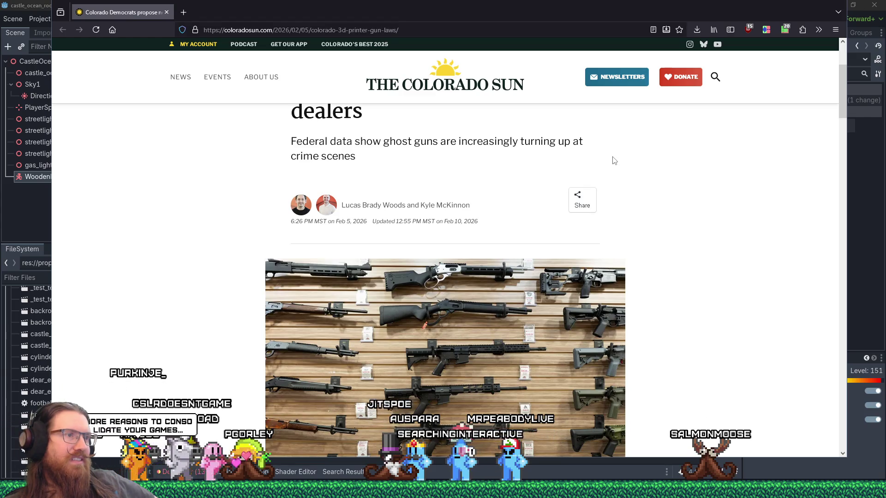
pyautogui.scroll(-3, 685, 182)
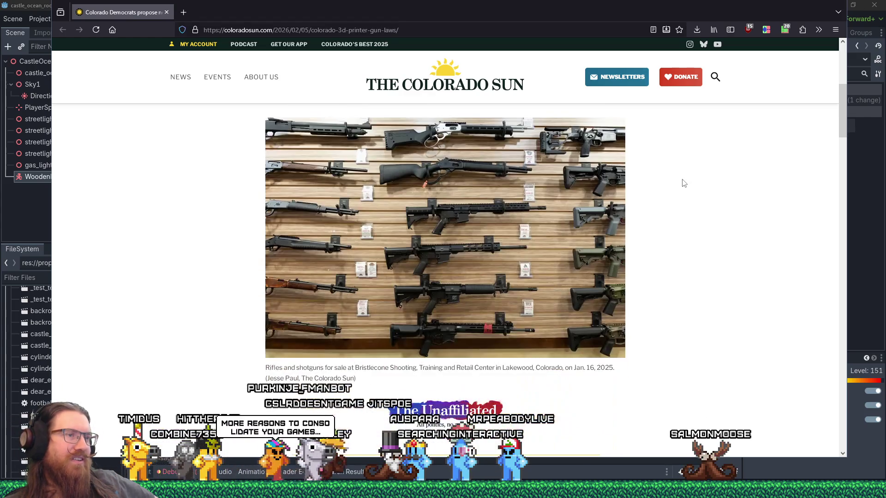
pyautogui.scroll(-5, 683, 183)
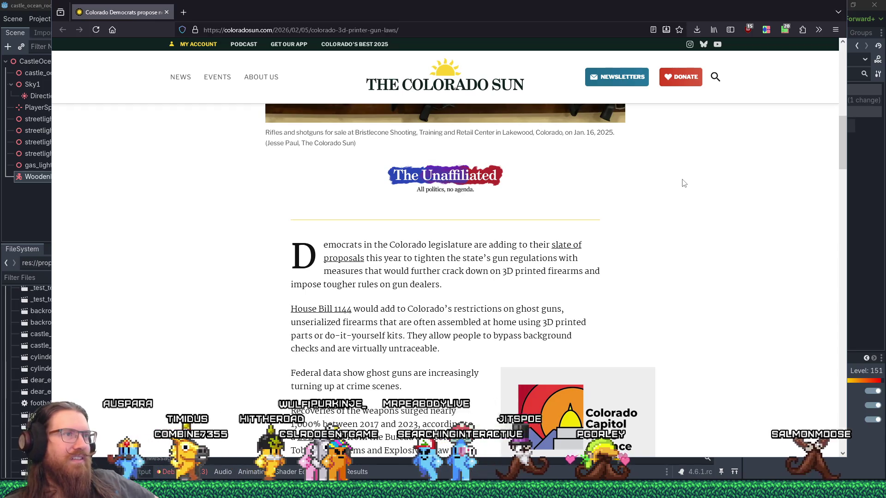
pyautogui.scroll(-3, 684, 183)
pyautogui.scroll(4, 684, 183)
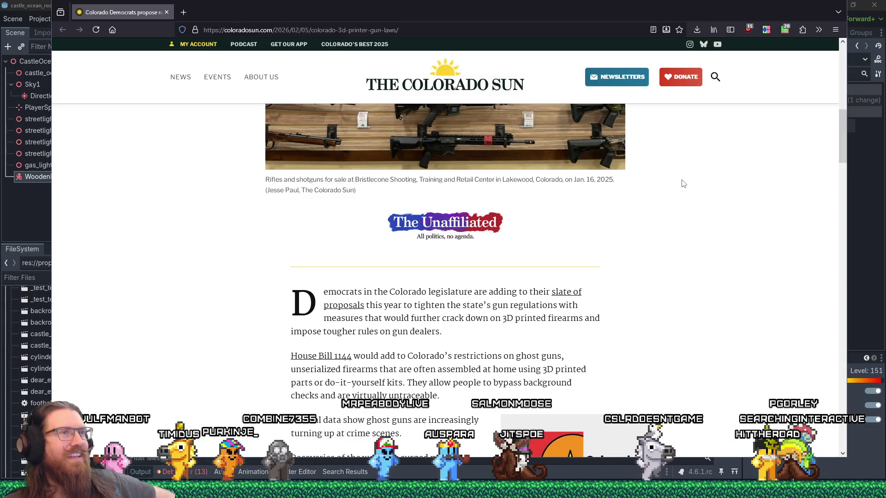
pyautogui.scroll(4, 683, 183)
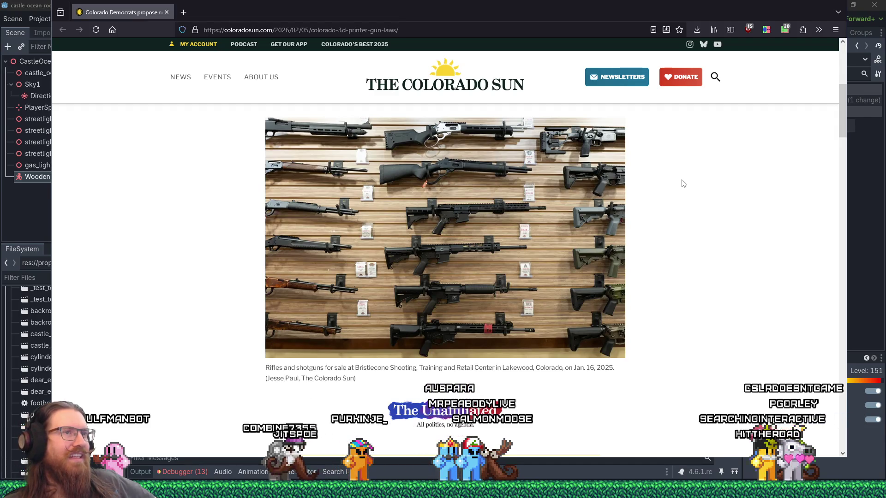
pyautogui.scroll(-5, 683, 183)
pyautogui.scroll(-7, 683, 183)
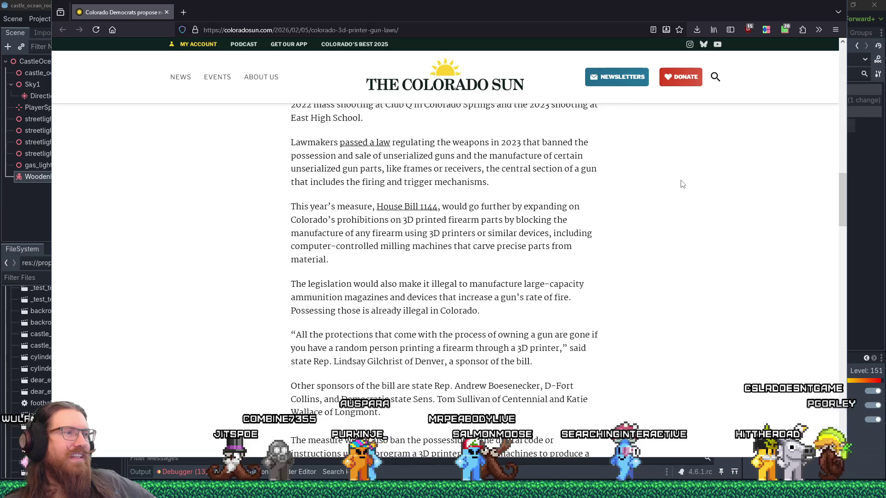
pyautogui.scroll(-15, 683, 183)
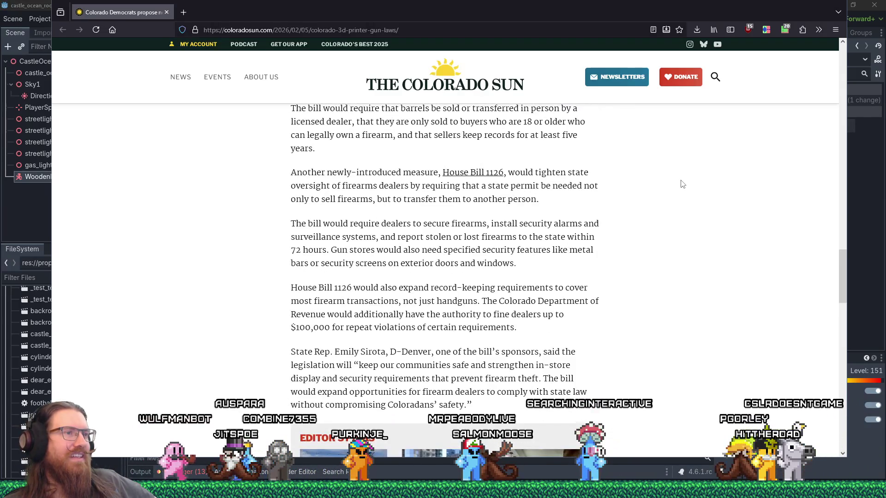
pyautogui.scroll(-5, 683, 183)
pyautogui.scroll(8, 683, 183)
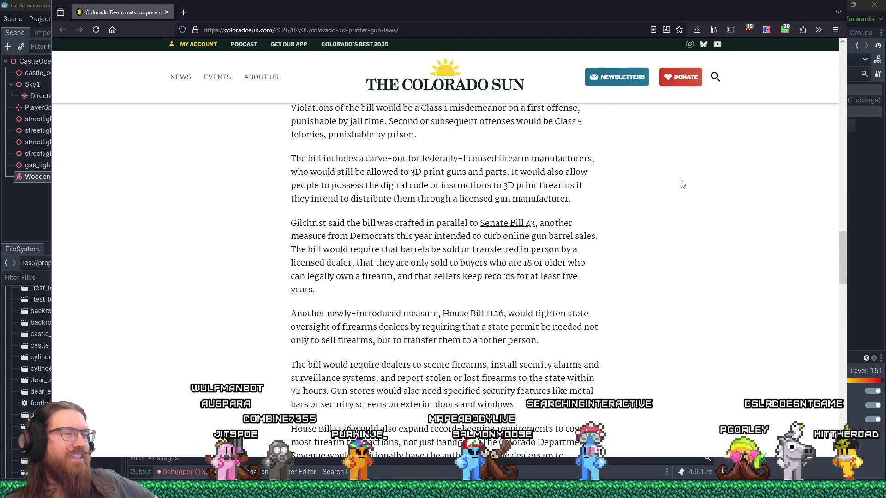
pyautogui.scroll(-5, 683, 183)
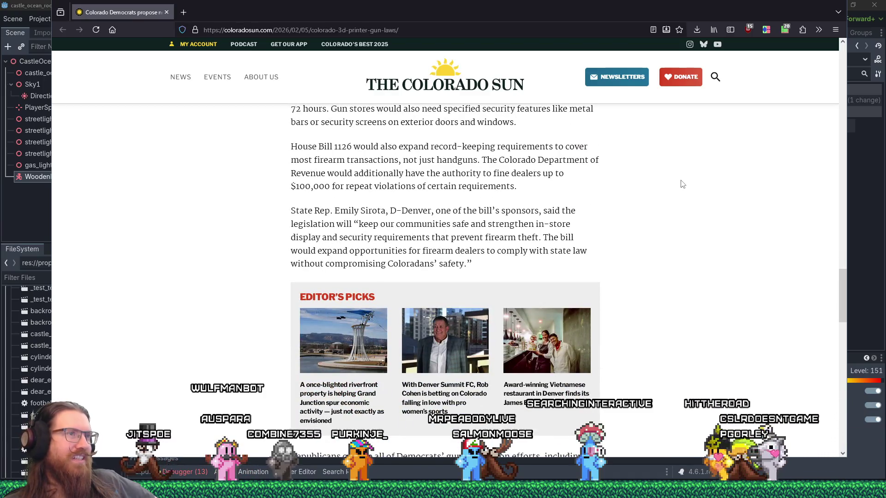
pyautogui.scroll(-4, 683, 183)
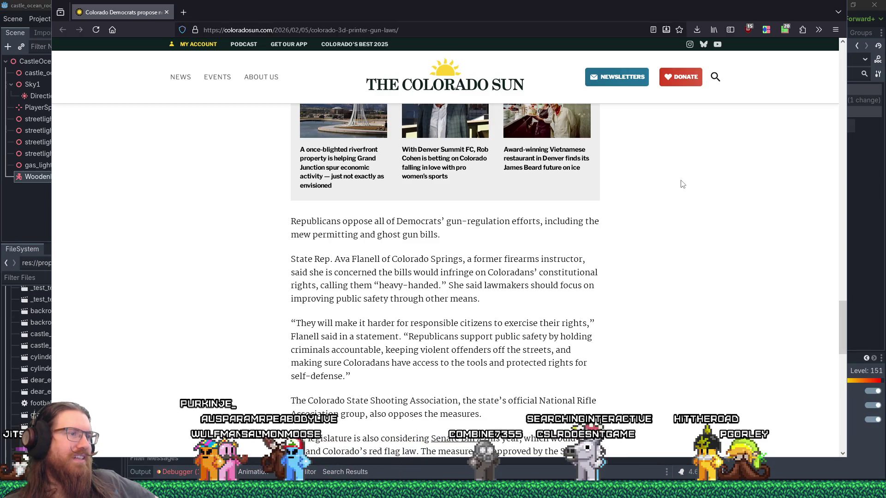
pyautogui.scroll(-3, 682, 184)
pyautogui.click(166, 12)
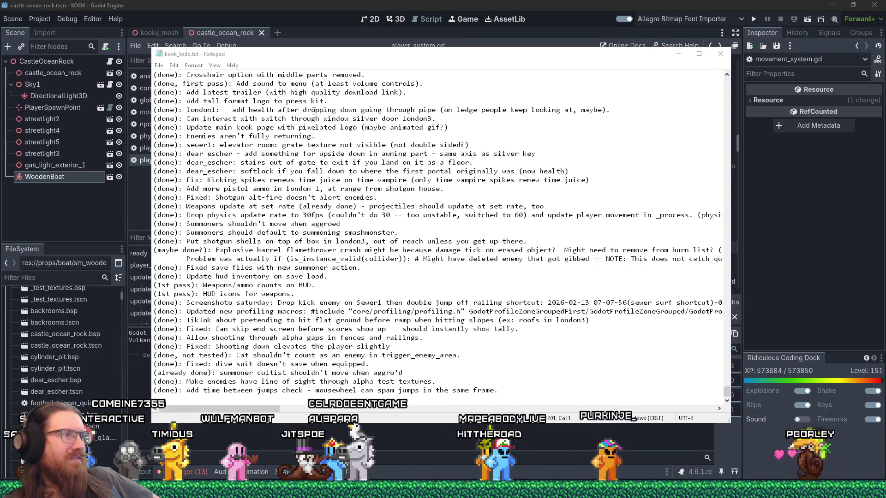
# - Return to kook_todo.txt and scroll up to its 'Things I want to do next' list
pyautogui.click(227, 394)
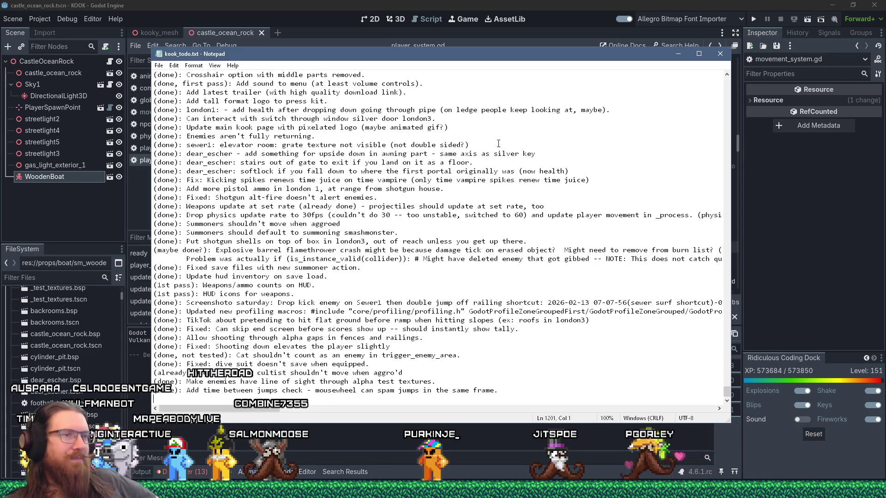
pyautogui.click(419, 14)
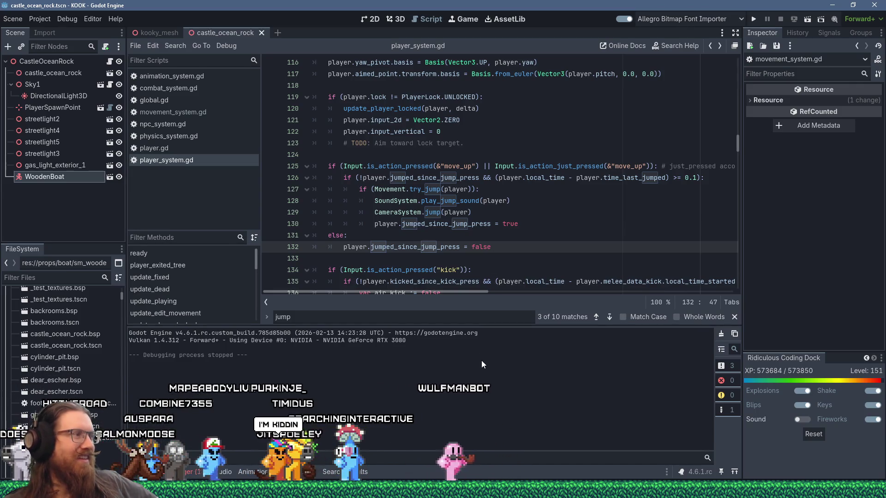
pyautogui.hotkey('alt', 'Tab')
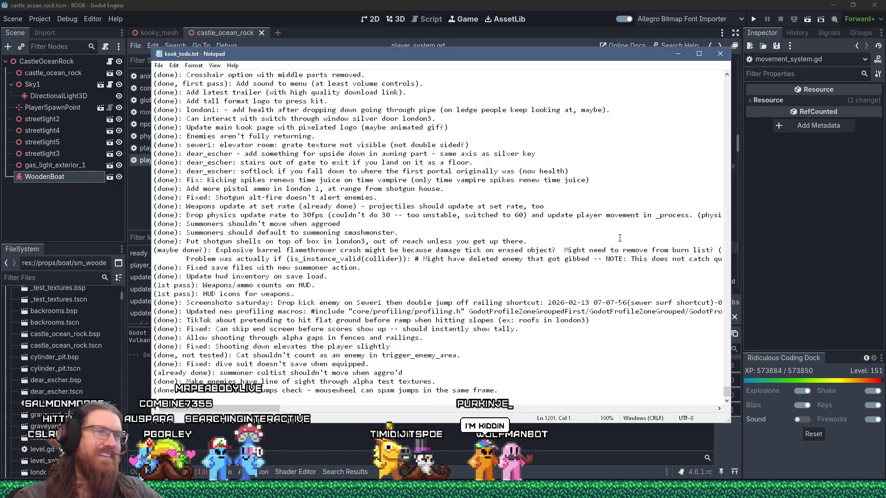
pyautogui.scroll(20, 699, 235)
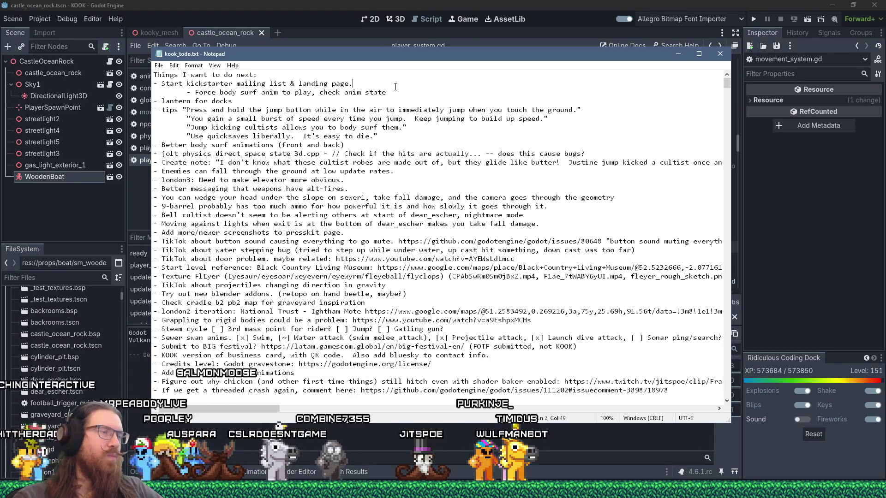
# - Delete the 'Force body surf anim' sub-item from kook_todo.txt and switch back to Godot
pyautogui.moveTo(403, 92); pyautogui.dragTo(407, 83)
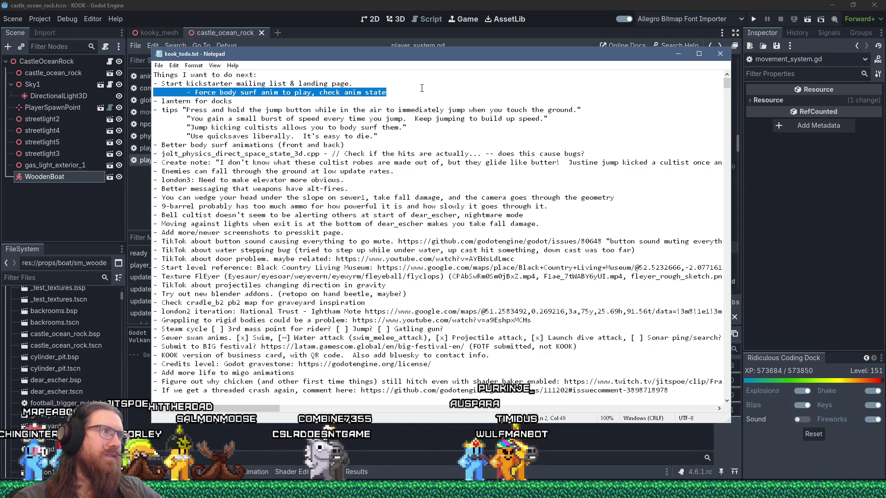
pyautogui.press('Delete')
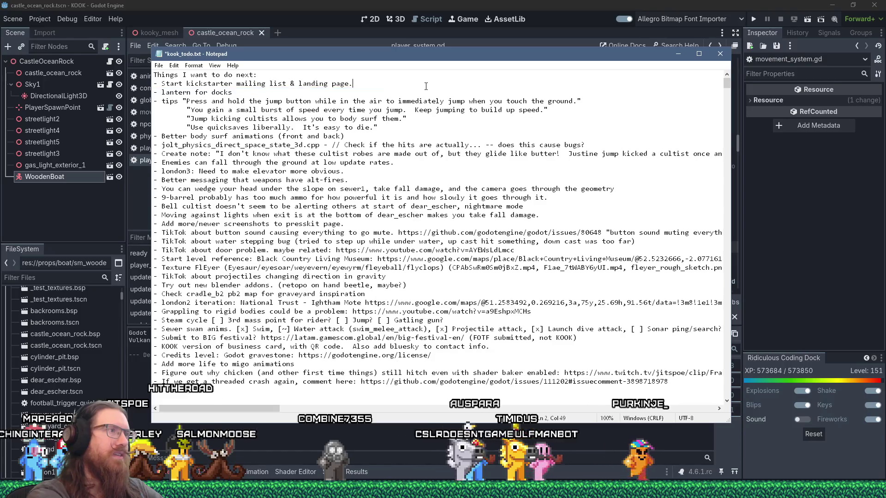
pyautogui.press('Down')
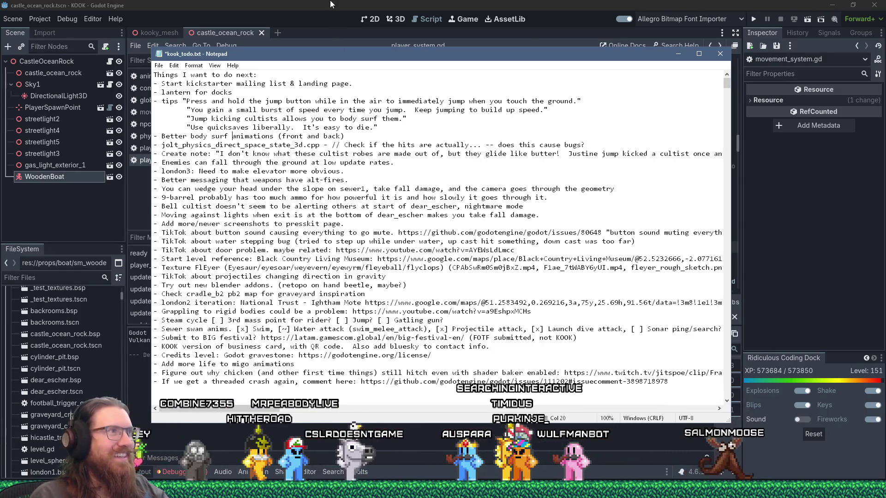
pyautogui.hotkey('alt', 'Tab')
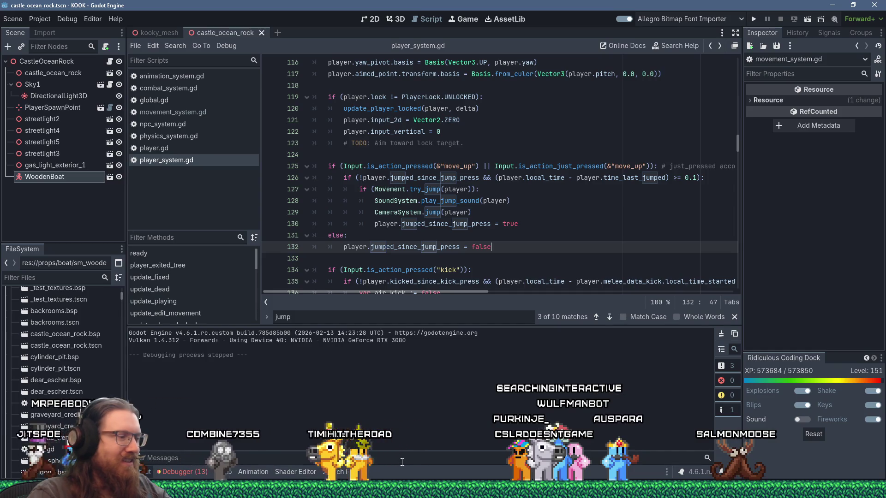
# - Below the quicksaves tip, add a tip that jumping while already moving up goes even higher
pyautogui.press('super+r')
pyautogui.write('e:\\proj')
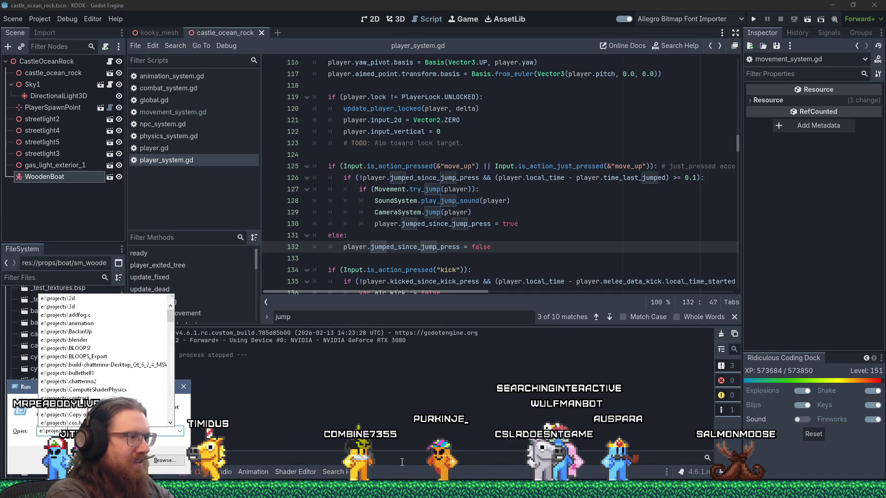
pyautogui.write('ects\\')
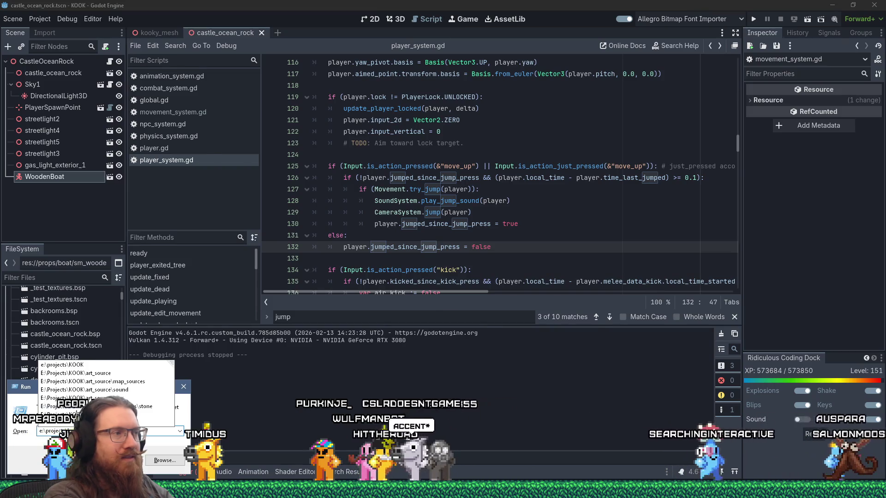
pyautogui.hotkey('alt', 'Tab')
pyautogui.press('Up')
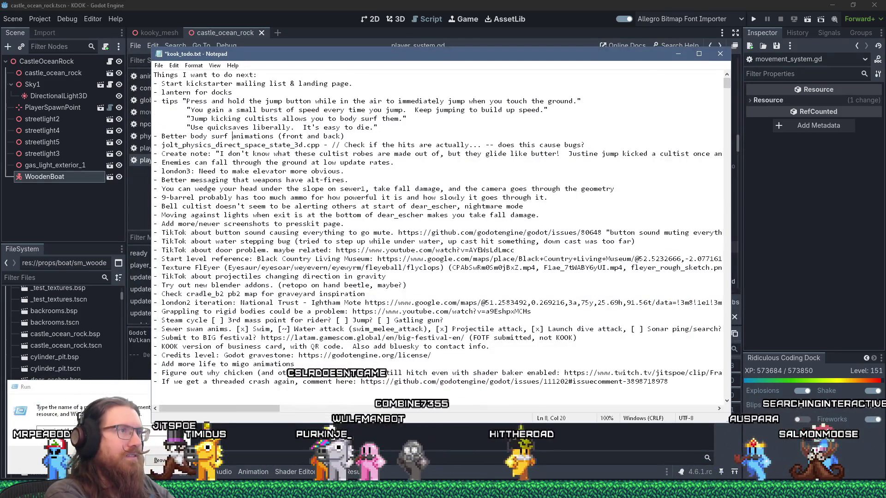
pyautogui.press('End')
pyautogui.press('Return')
pyautogui.press('Tab')
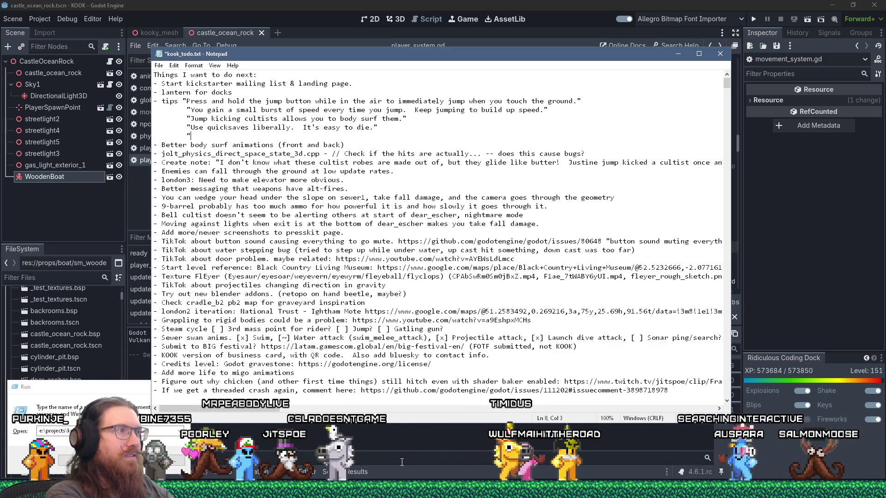
pyautogui.write('Ju')
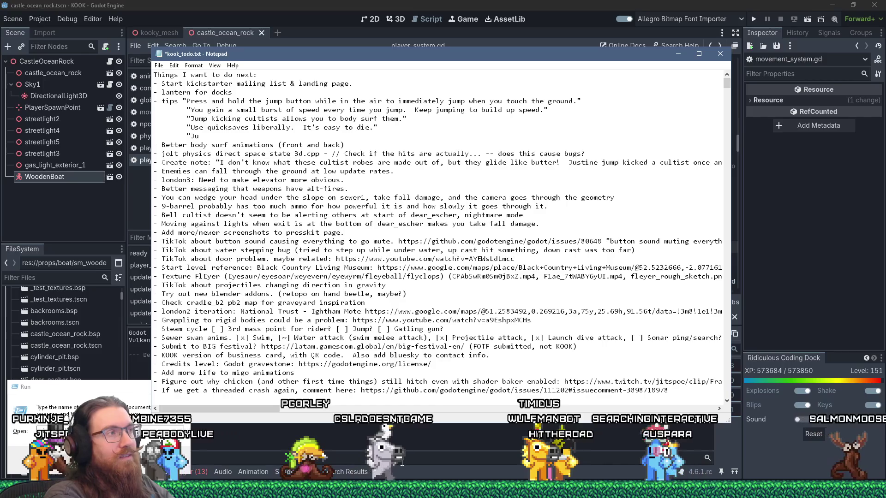
pyautogui.write('mping add')
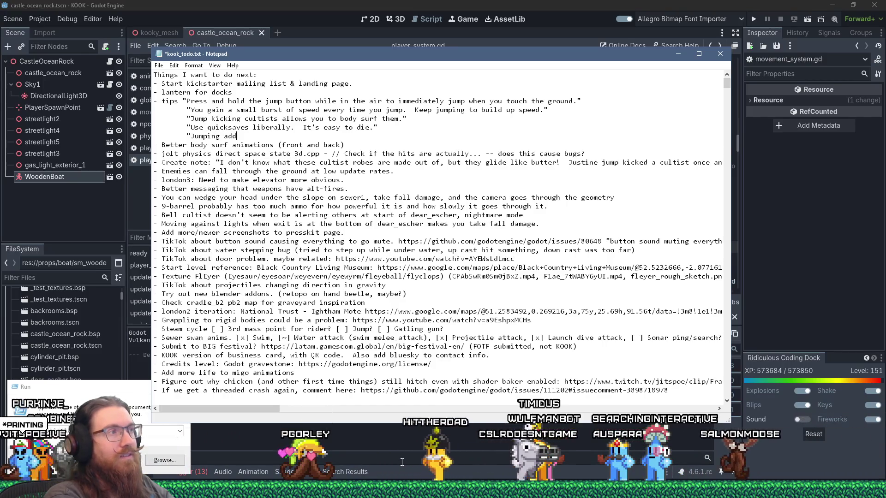
pyautogui.write('s to your vertic')
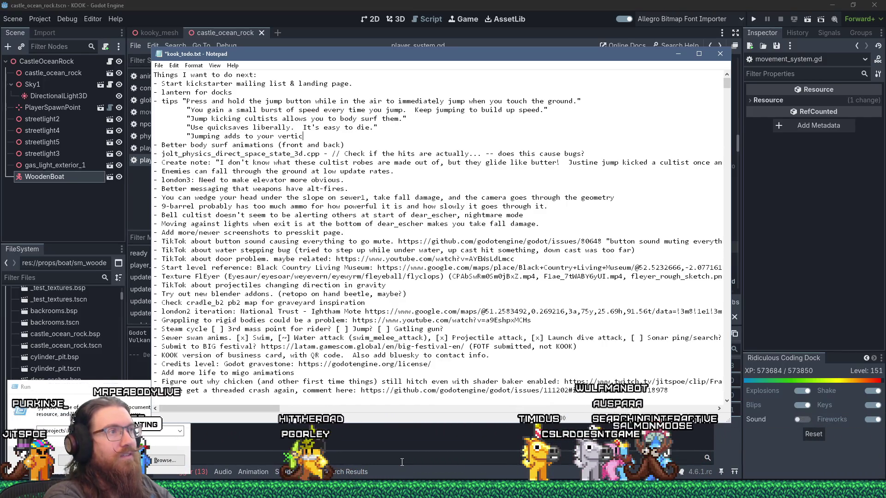
pyautogui.write('al velocity, so ')
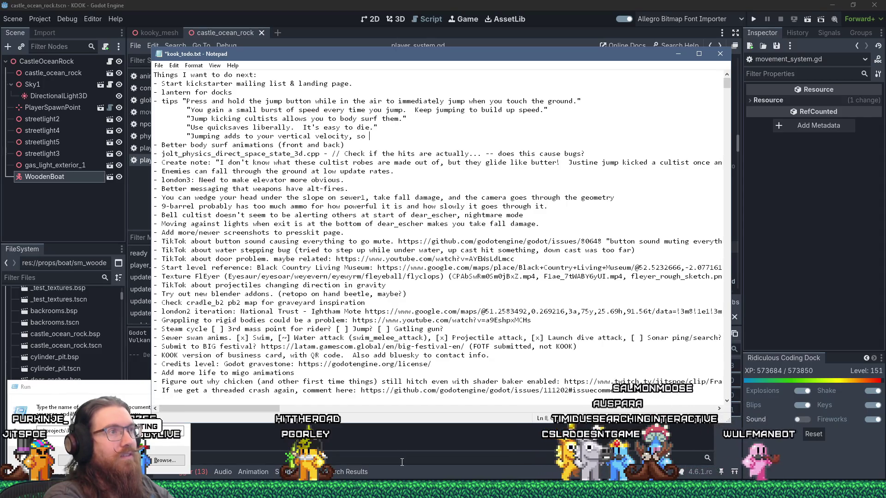
pyautogui.write('if you jump')
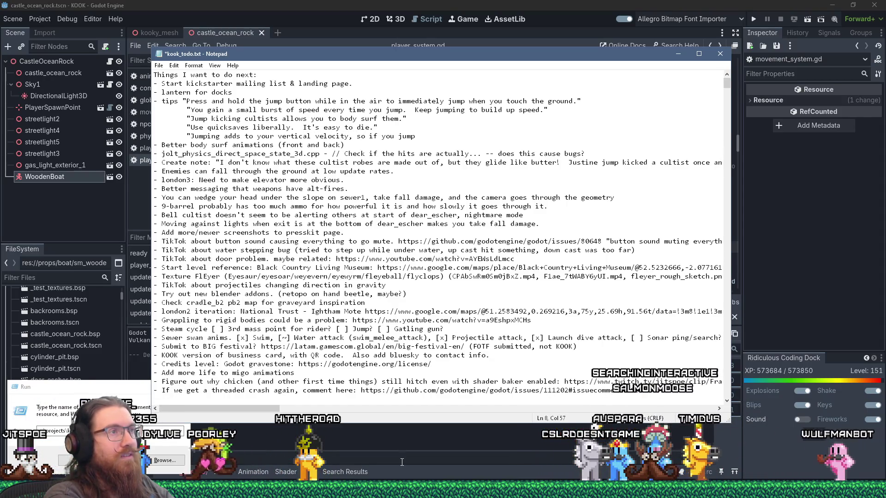
pyautogui.write(' while moving up,')
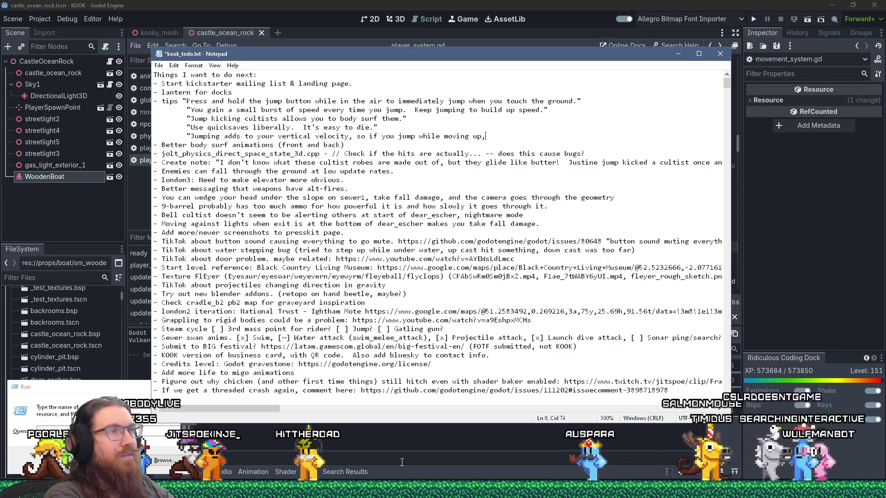
pyautogui.press('BackSpace')
pyautogui.press('BackSpace')
pyautogui.press('BackSpace')
pyautogui.write('alre')
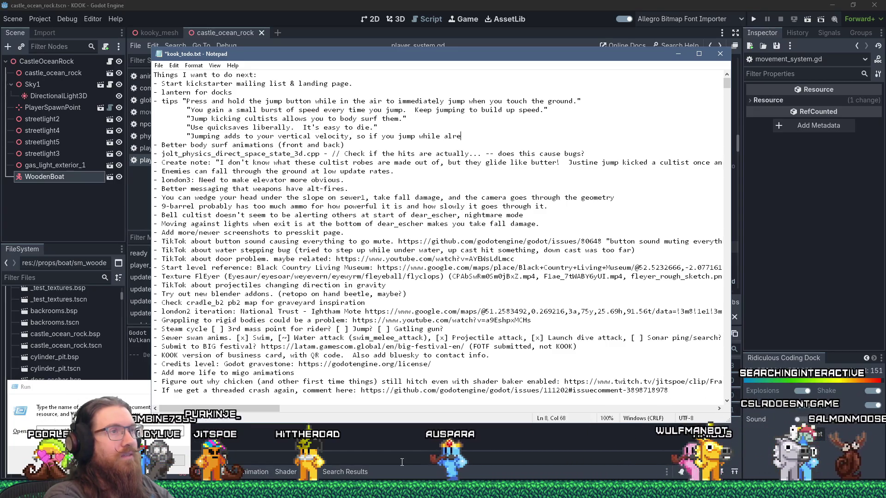
pyautogui.write('ady moving up, you can j')
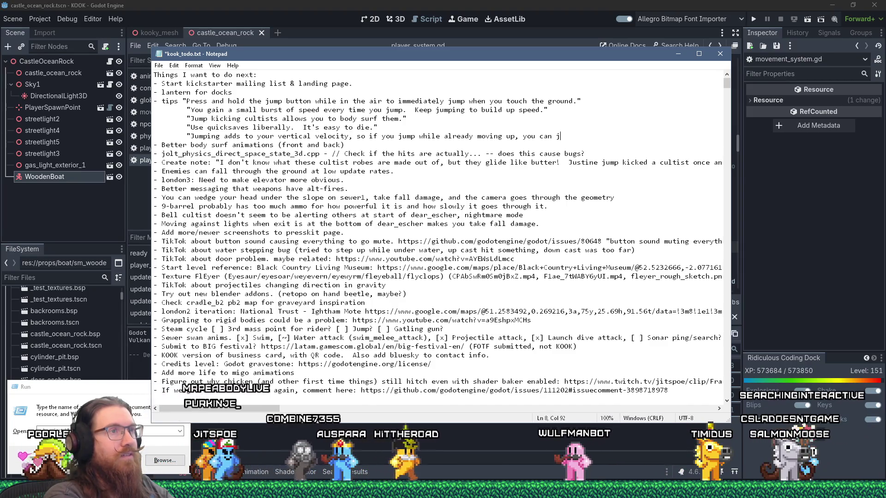
pyautogui.write('ump even higher!"')
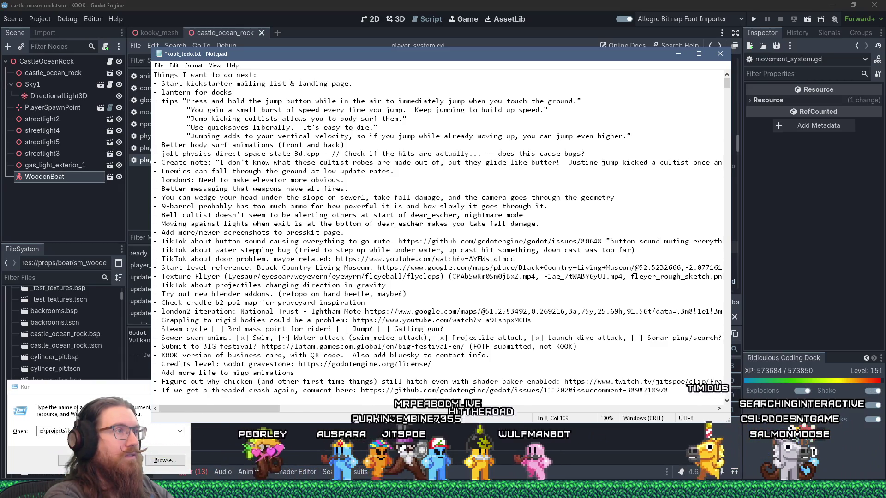
# - Add a tip that weapon recoil can be used for extra mobility, and save the file
pyautogui.press('Return')
pyautogui.press('Tab')
pyautogui.write('"Most weapons have reco')
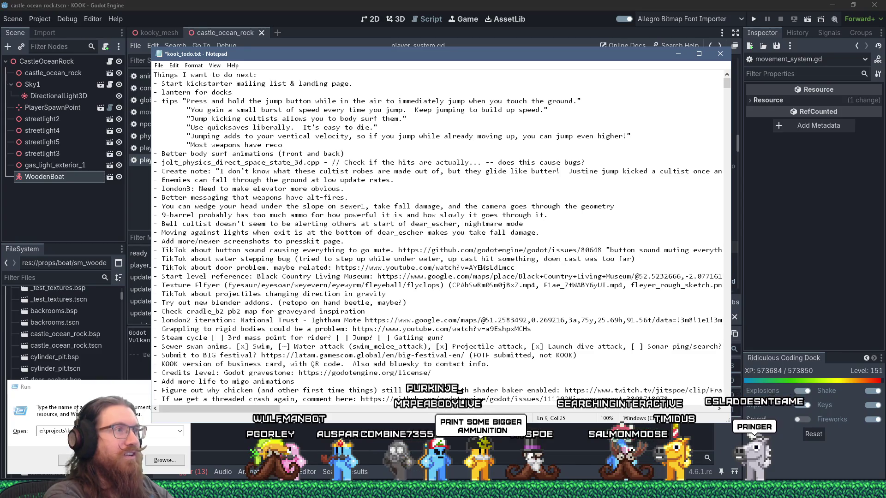
pyautogui.press('BackSpace')
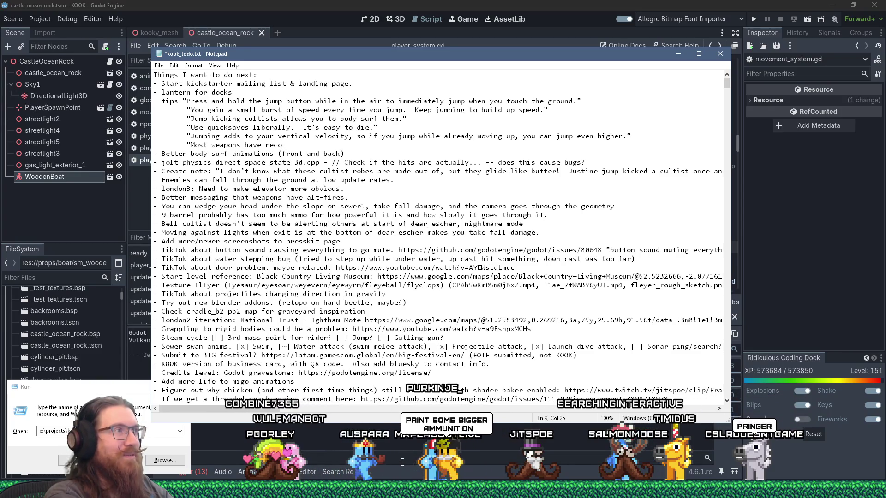
pyautogui.write('oil')
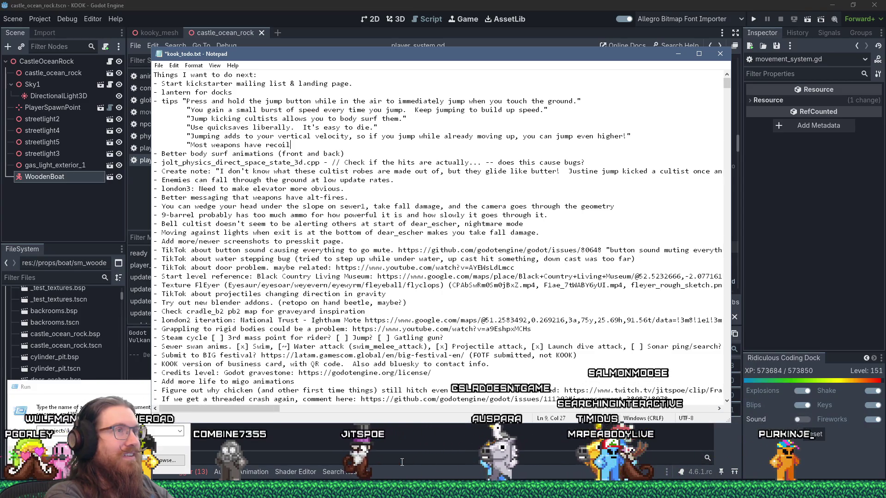
pyautogui.write(' which c')
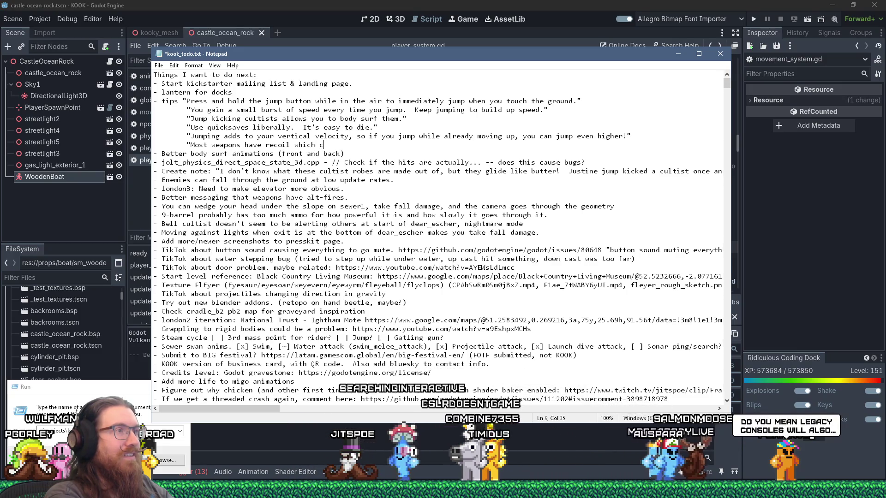
pyautogui.hotkey('ctrl', 'shift', 'Left')
pyautogui.hotkey('ctrl', 'shift', 'Left')
pyautogui.write('or othe')
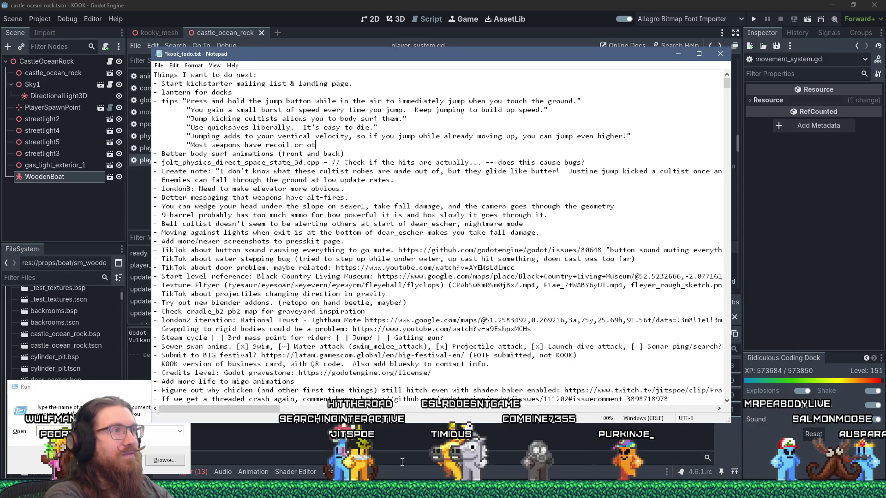
pyautogui.write('r feat')
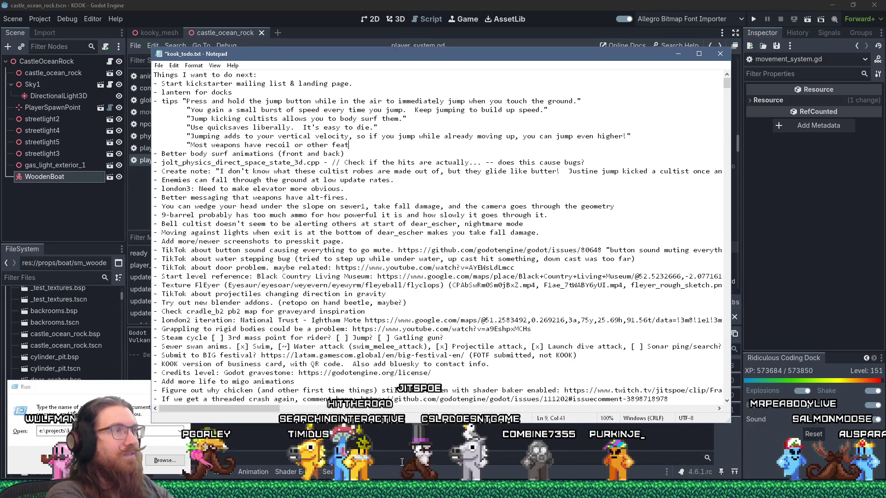
pyautogui.write('ures that can be')
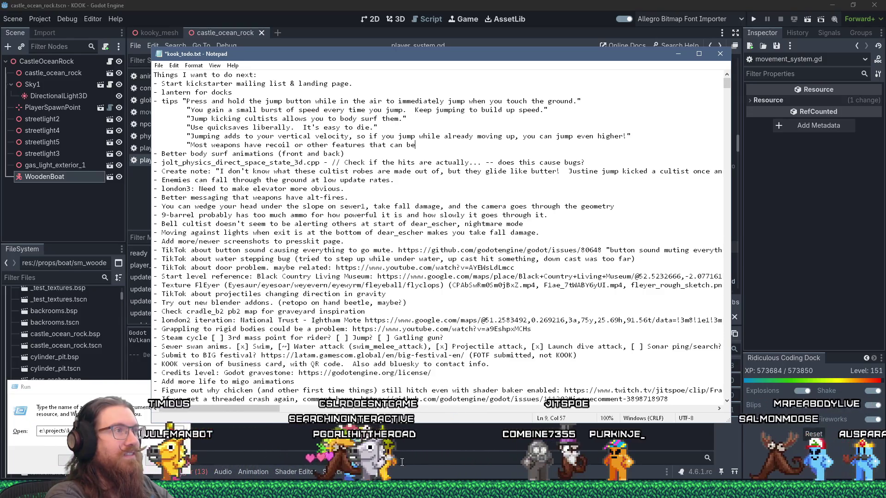
pyautogui.write(' use')
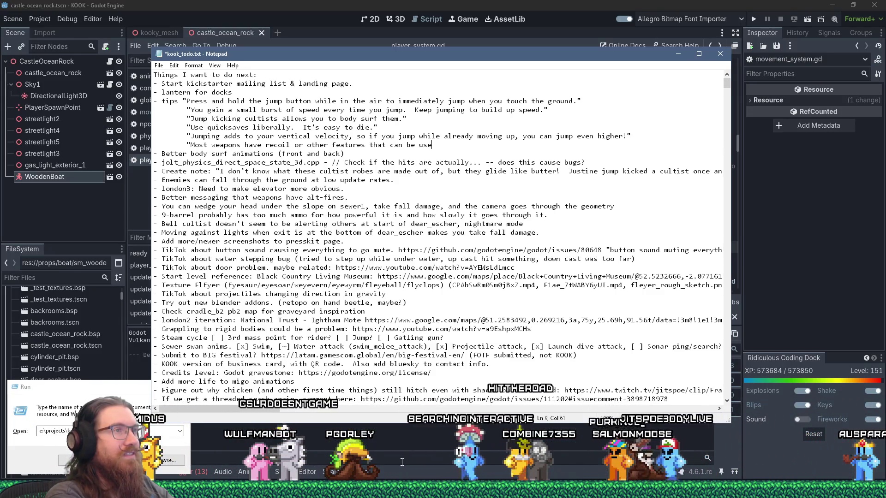
pyautogui.write('d for e')
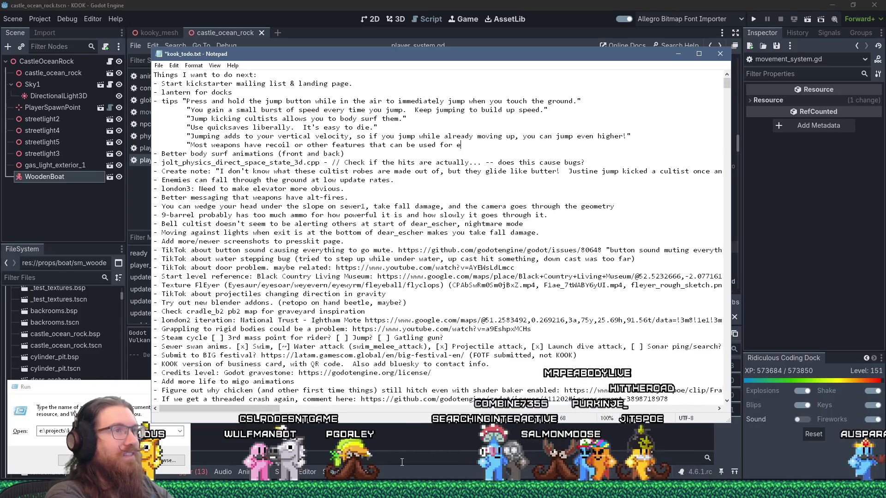
pyautogui.write('xtra mobility.')
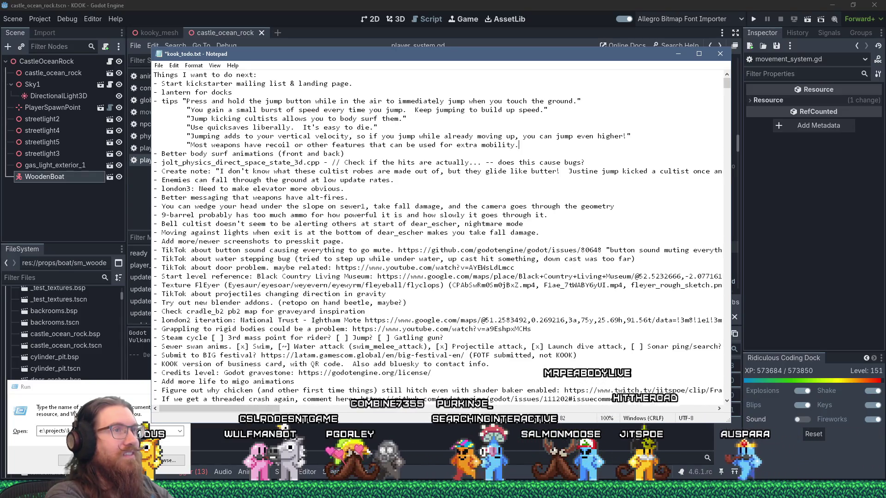
pyautogui.write('"')
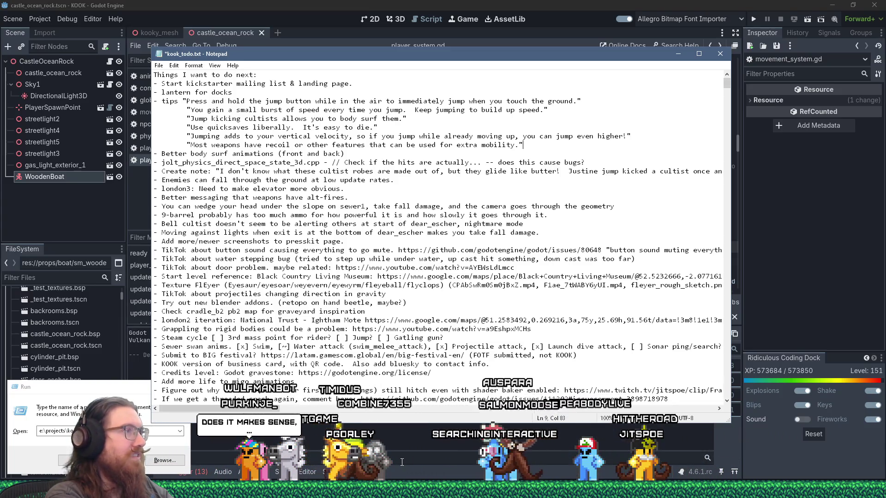
pyautogui.press('Return')
pyautogui.hotkey('ctrl', 's')
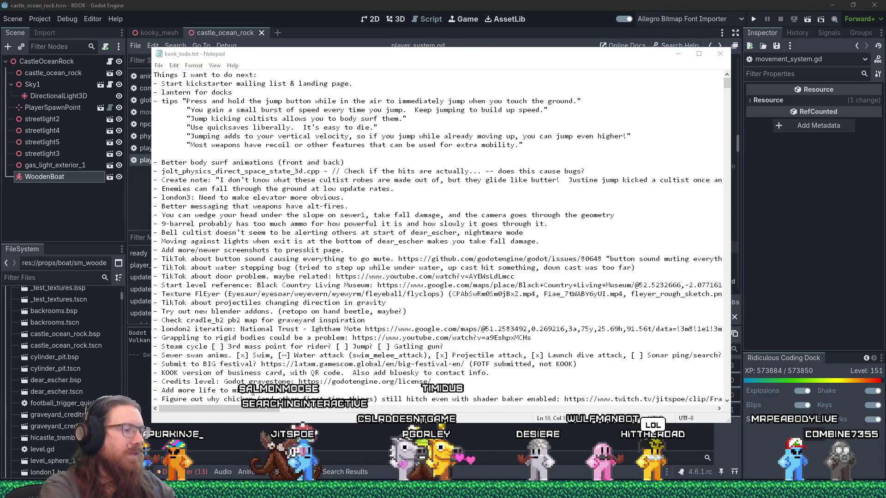
# - Start a Run prompt for e:\projets\kook\, cancel it, and bring up the window switcher
pyautogui.press('super+r')
pyautogui.write('e:\\proje')
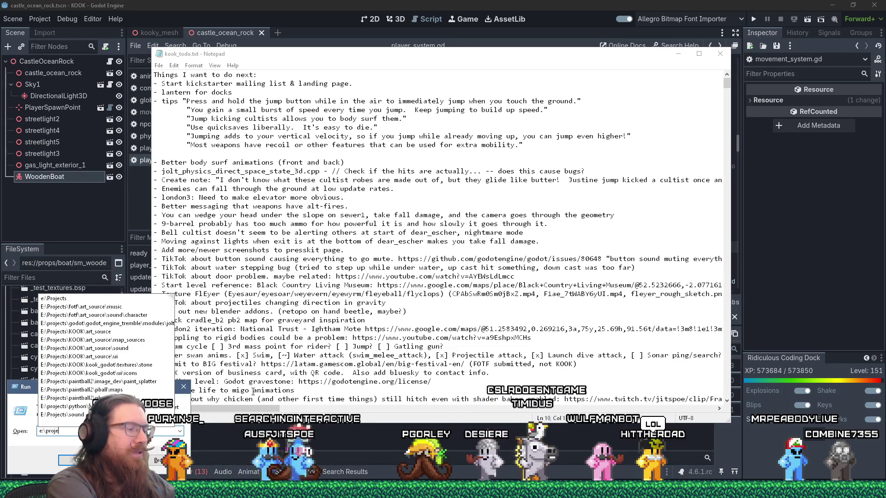
pyautogui.write('ts\\kook\\')
pyautogui.press('Escape')
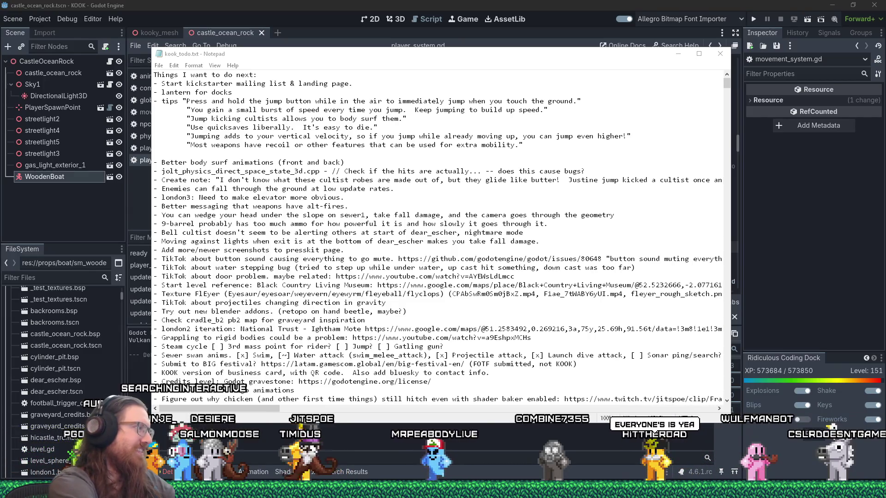
pyautogui.hotkey('alt', 'Tab')
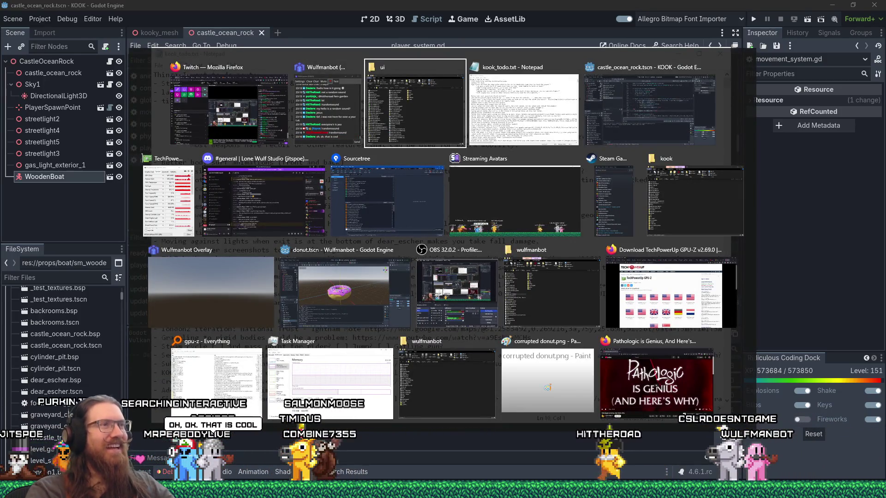
# - In kook_localization.xlsx, type TIP_ into cell A152 below the LEVEL_NAME entries
pyautogui.hotkey('alt', 'Tab')
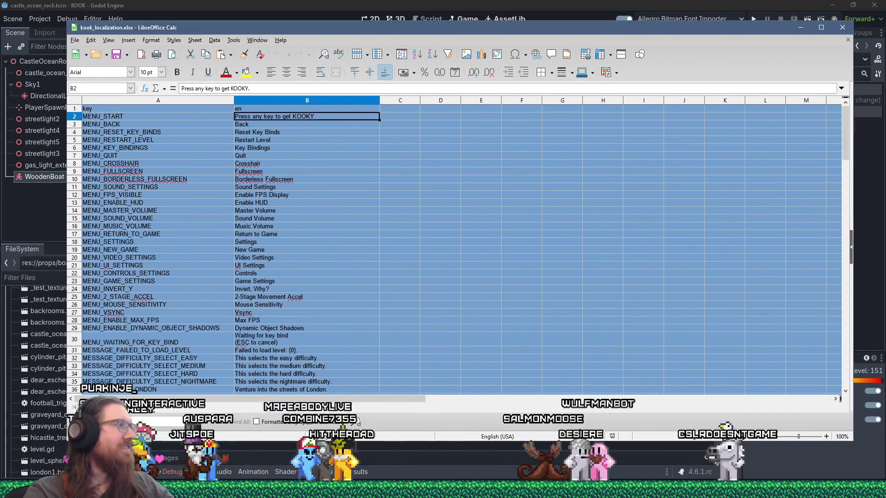
pyautogui.scroll(-20, 295, 270)
pyautogui.moveTo(842, 249)
pyautogui.mouseDown()
pyautogui.moveTo(842, 365)
pyautogui.moveTo(845, 323)
pyautogui.mouseUp()
pyautogui.click(163, 297)
pyautogui.write('TIP_')
pyautogui.press('super+Tab')
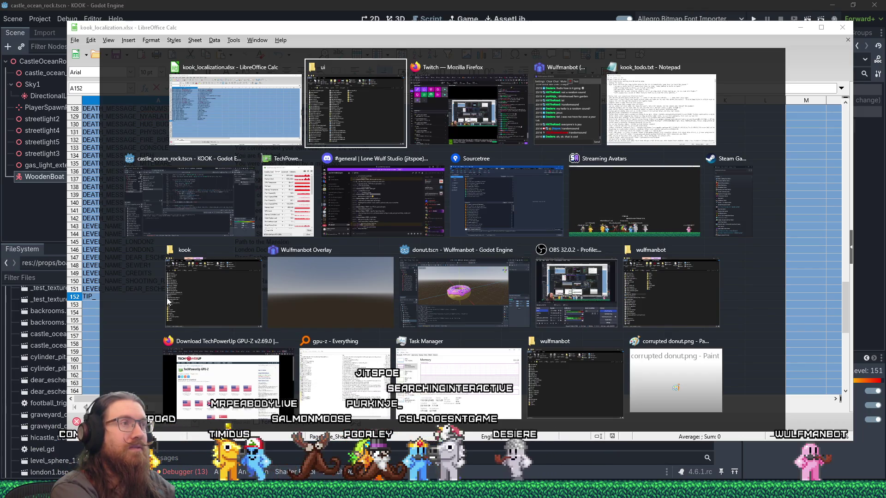
pyautogui.press('Escape')
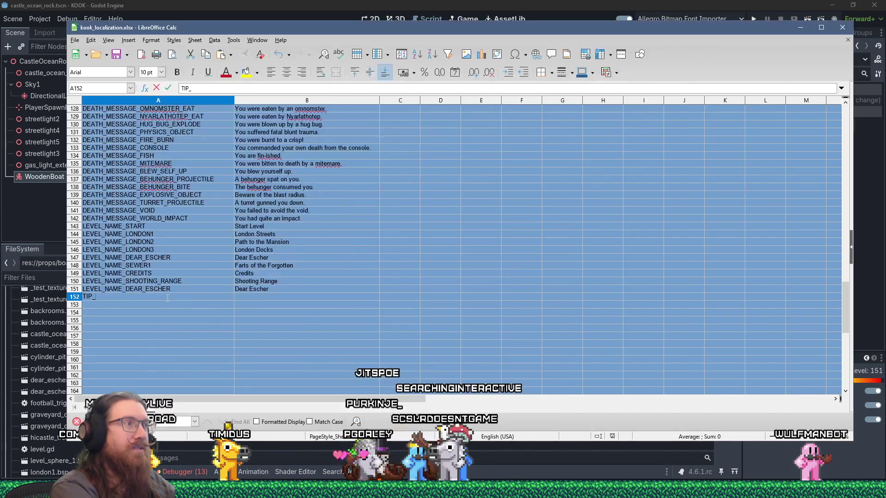
# - Rewrite the A152 key as LOADING_TIP_0
pyautogui.press('Escape')
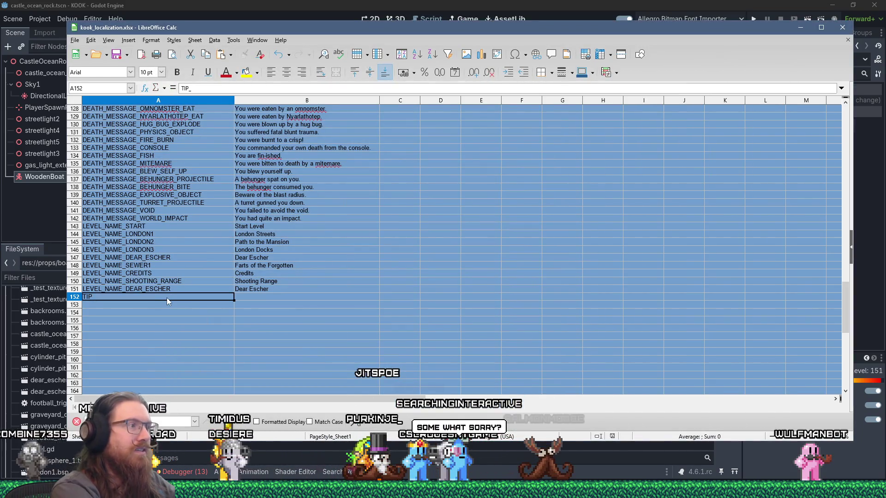
pyautogui.doubleClick(167, 297)
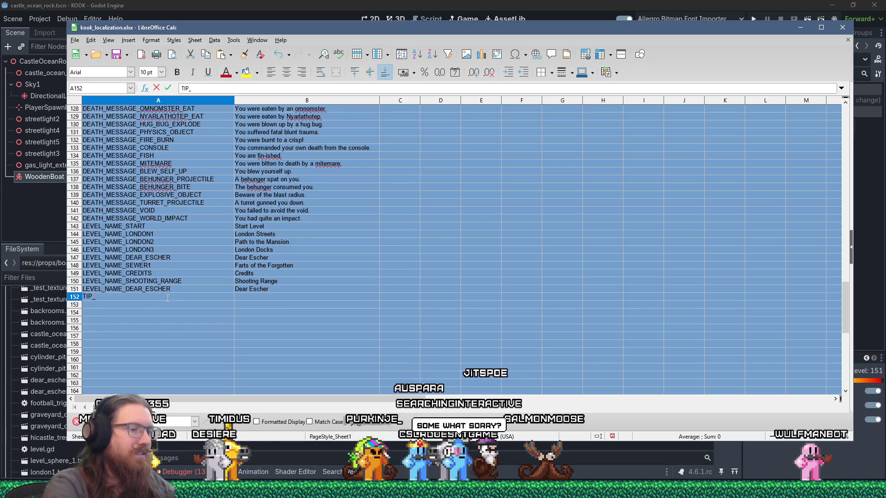
pyautogui.press('BackSpace')
pyautogui.press('BackSpace')
pyautogui.press('BackSpace')
pyautogui.write('LOADI')
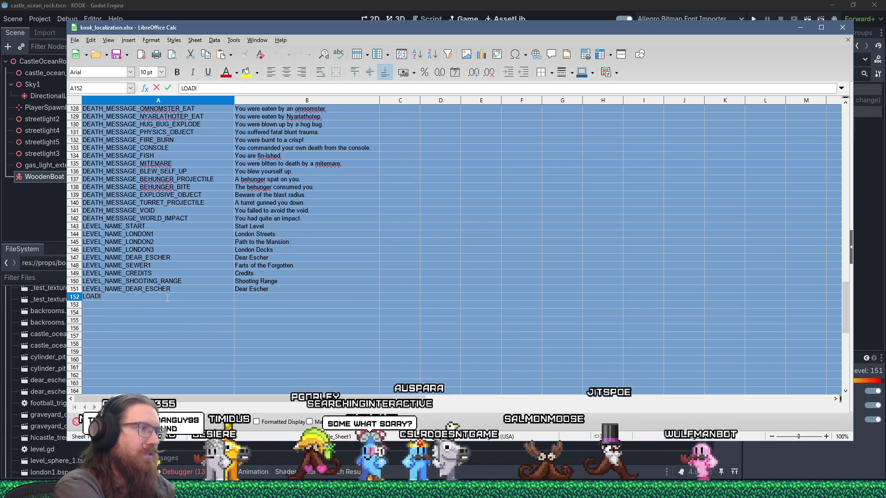
pyautogui.write('NG_TIP_0')
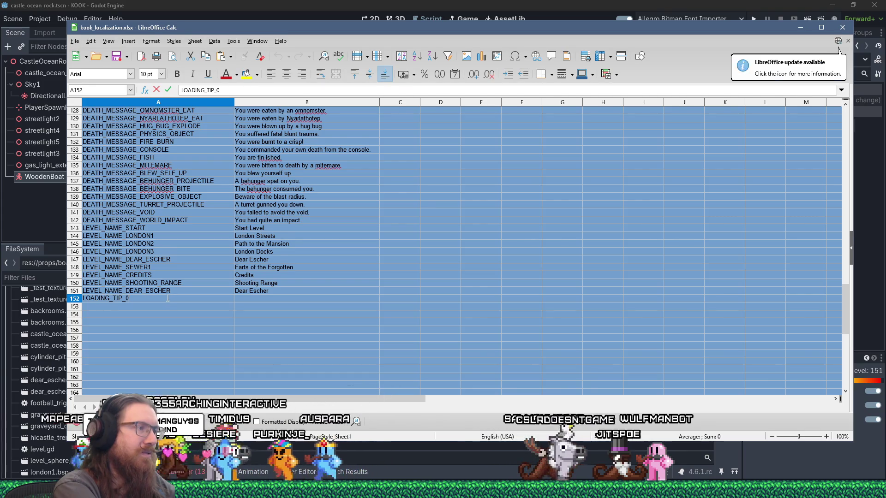
pyautogui.press('Return')
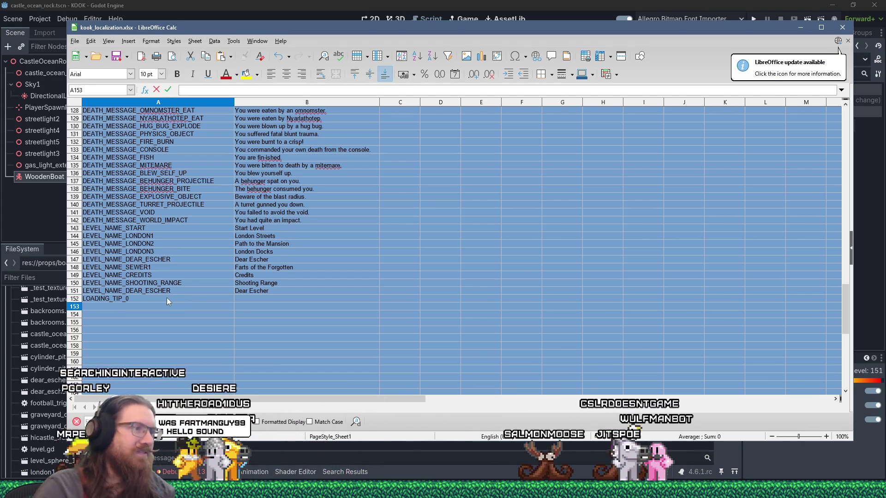
pyautogui.click(248, 300)
# - Copy the hold-jump tip from the todo notes into cell B152
pyautogui.hotkey('alt', 'Tab')
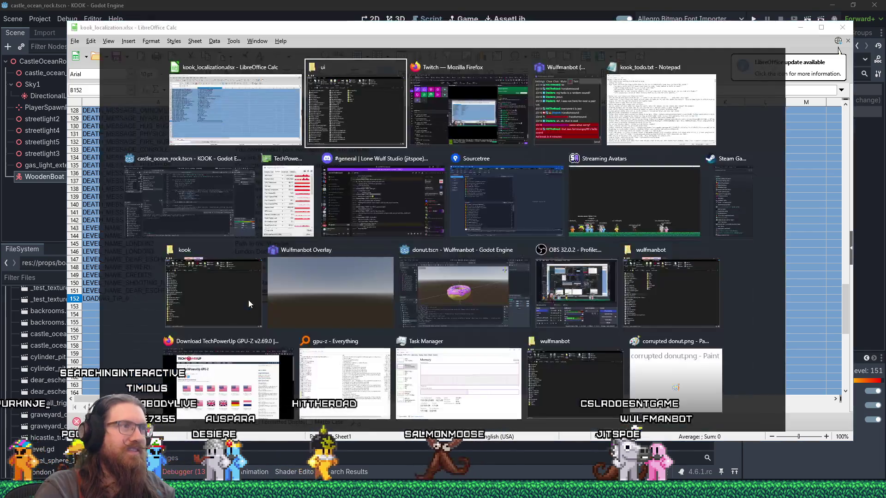
pyautogui.hotkey('alt', 'Tab')
pyautogui.hotkey('alt', 'Tab')
pyautogui.hotkey('alt', 'Tab')
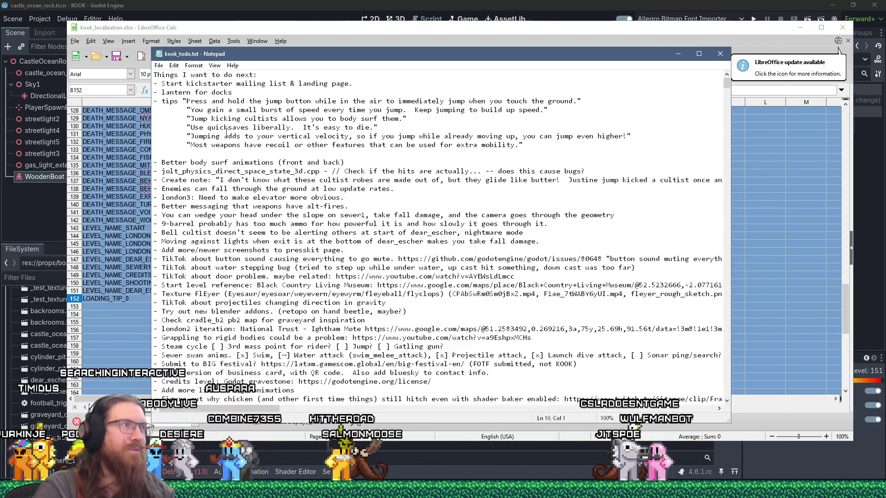
pyautogui.click(187, 101)
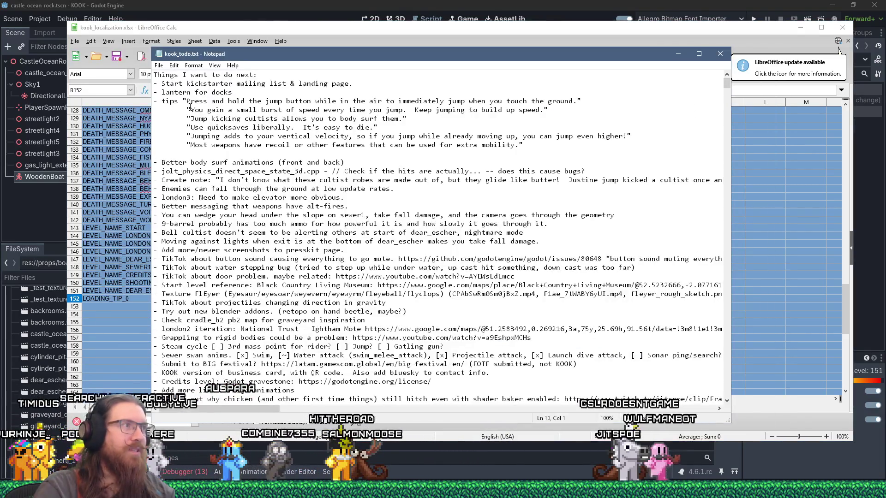
pyautogui.keyDown('shift'); pyautogui.click(581, 101); pyautogui.keyUp('shift')
pyautogui.hotkey('alt', 'Tab')
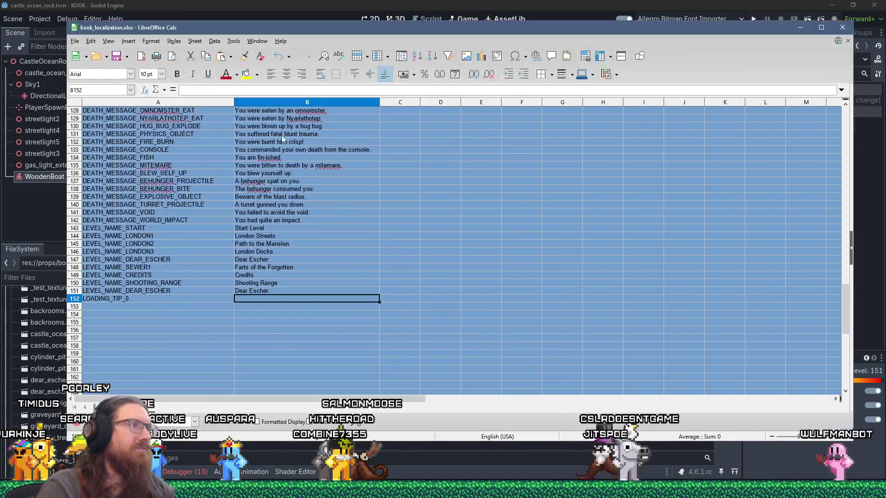
pyautogui.click(199, 90)
pyautogui.write('Press and hold the jump button while in the air to immediately jump when you touch the ground.')
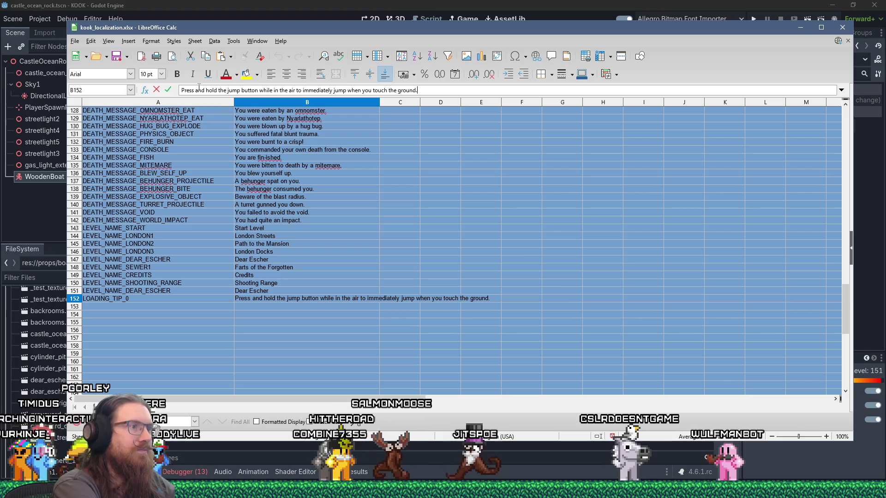
pyautogui.click(134, 306)
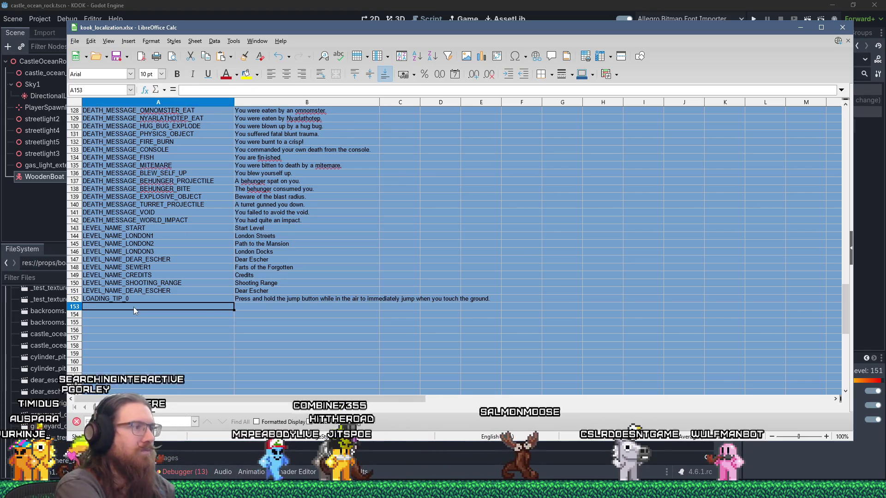
# - Enter LOADING_TIP_1 in A153 and select the speed-burst tip in the notes
pyautogui.write('LOADING_TIP_1')
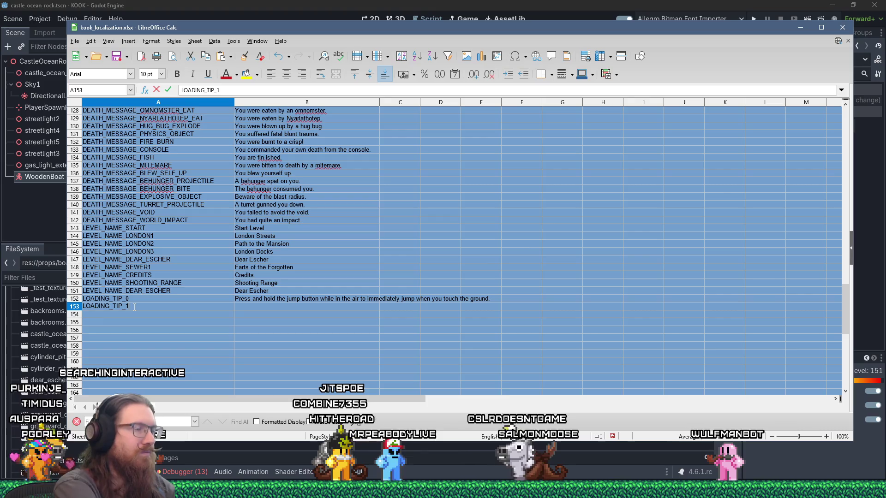
pyautogui.press('Tab')
pyautogui.hotkey('alt', 'Tab')
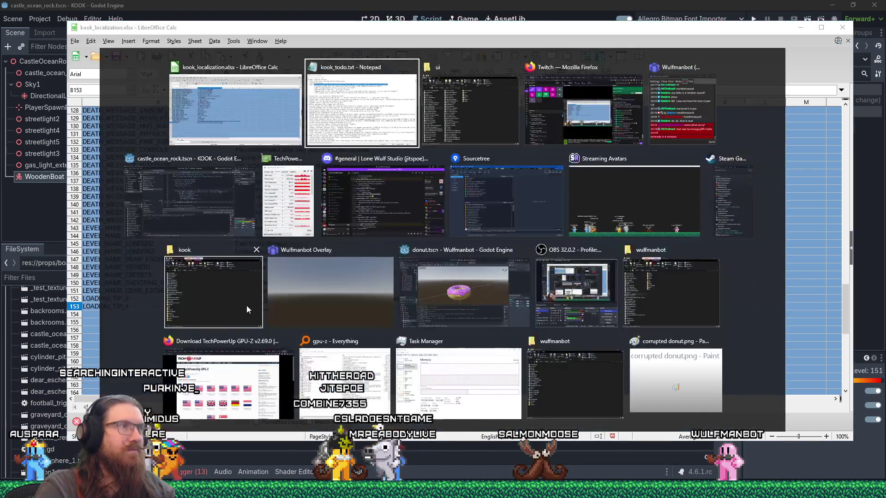
pyautogui.moveTo(191, 110); pyautogui.dragTo(544, 113)
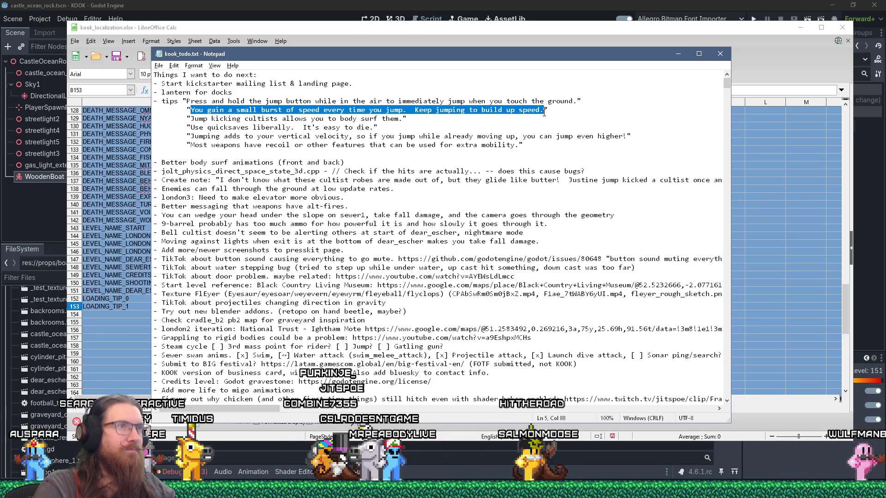
# - Copy the selected speed-burst tip sentence and return to cell A152 in Calc
pyautogui.rightClick(545, 113)
pyautogui.click(567, 140)
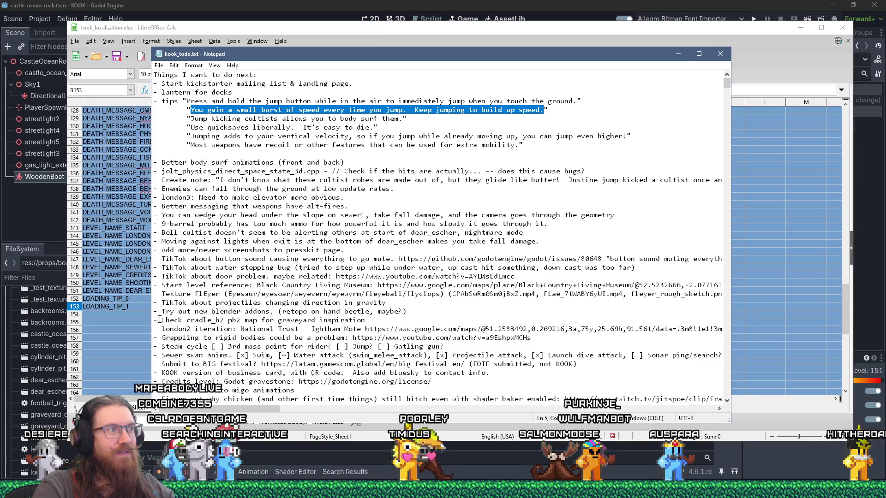
pyautogui.click(133, 299)
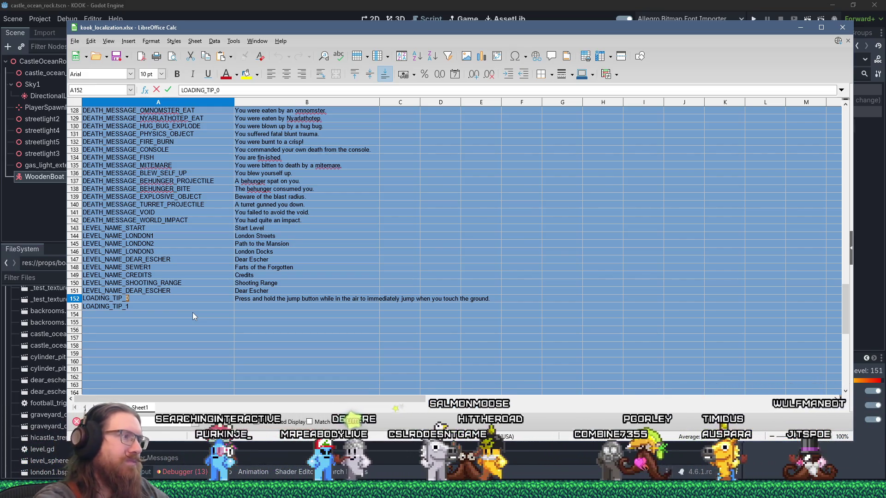
# - Rename the A152 key to TIP_HOLD_JUMP
pyautogui.hotkey('shift', 'Home')
pyautogui.write('TIP')
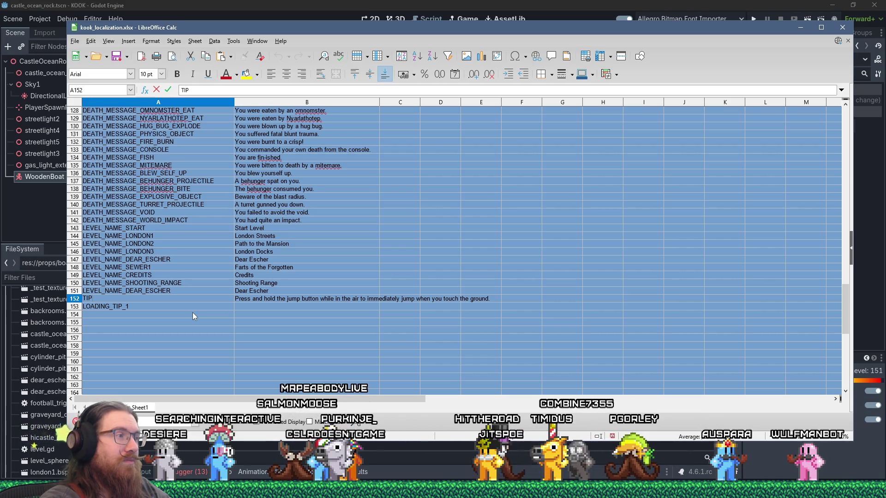
pyautogui.write('_HOLD_K')
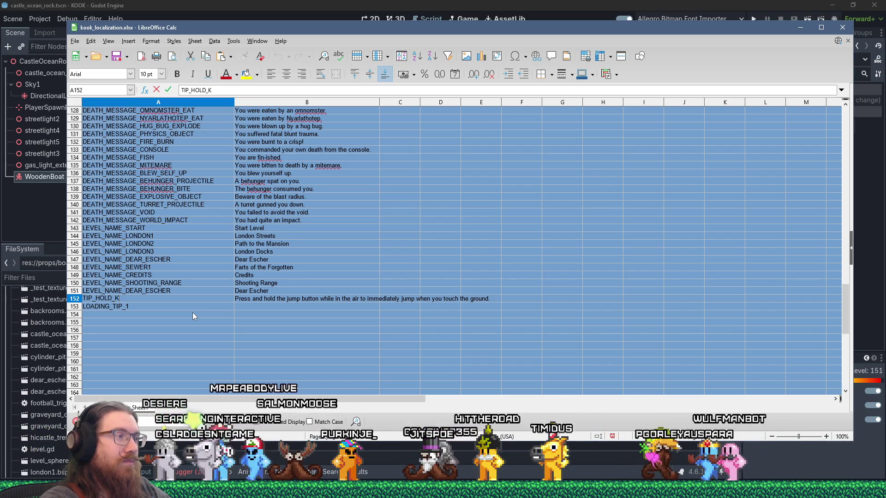
pyautogui.press('BackSpace')
pyautogui.write('JUMP')
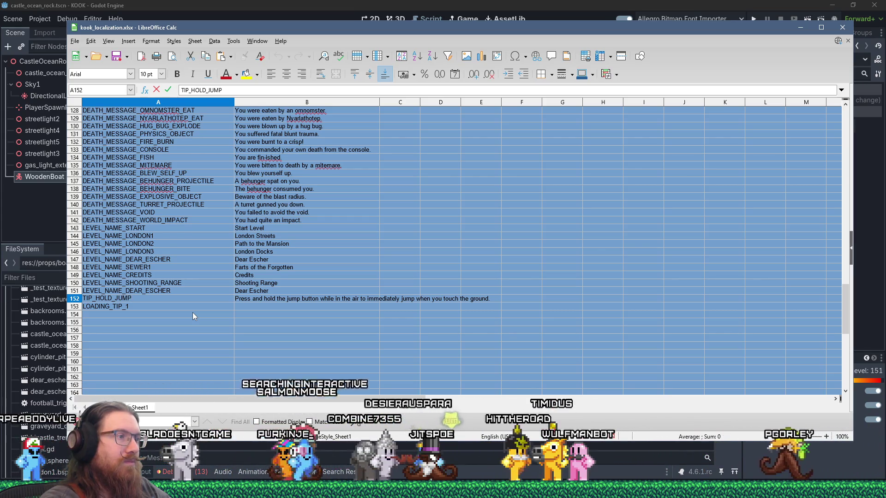
pyautogui.click(196, 307)
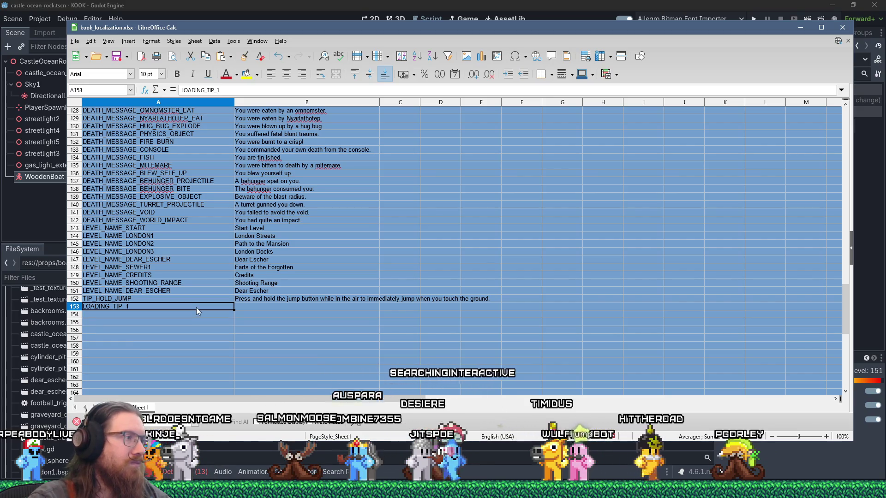
# - Type TIP_ in A153 and bring the todo notes forward
pyautogui.write('TIP_')
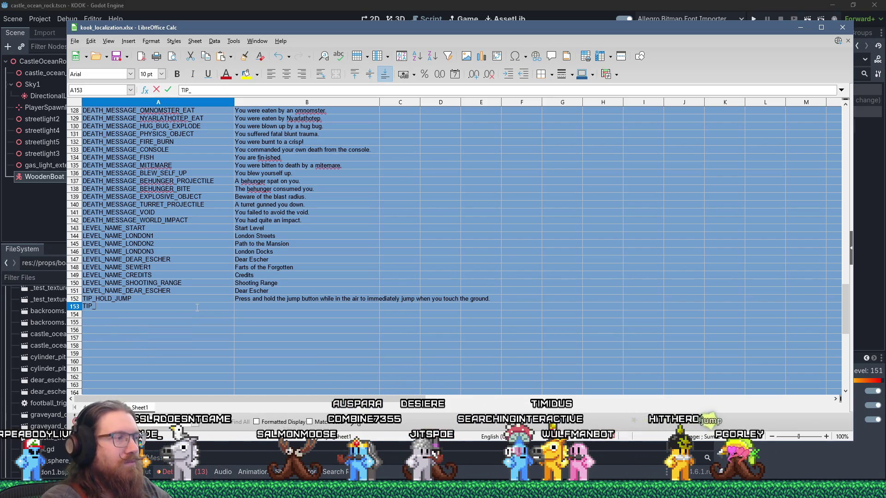
pyautogui.press('super+Tab')
pyautogui.press('Return')
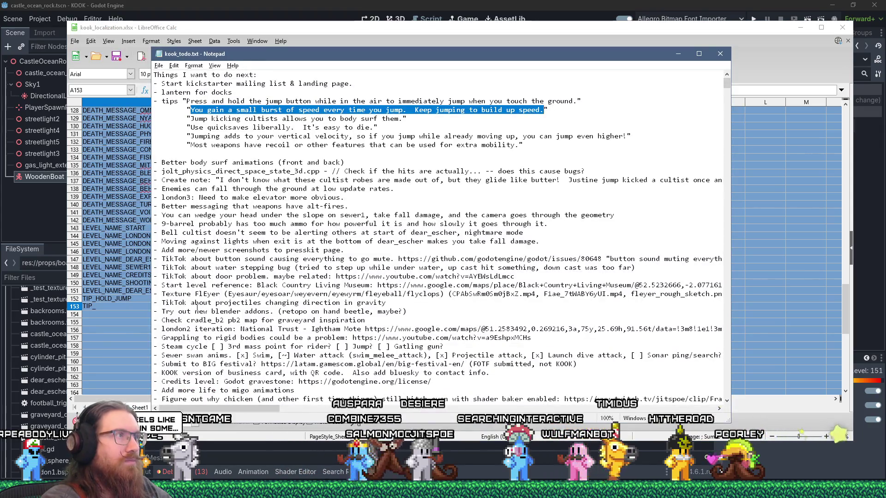
# - Filter the FileSystem by 'loading', open loading_screen.gd, then jump to the UISystem script ui_system.gd
pyautogui.click(124, 4)
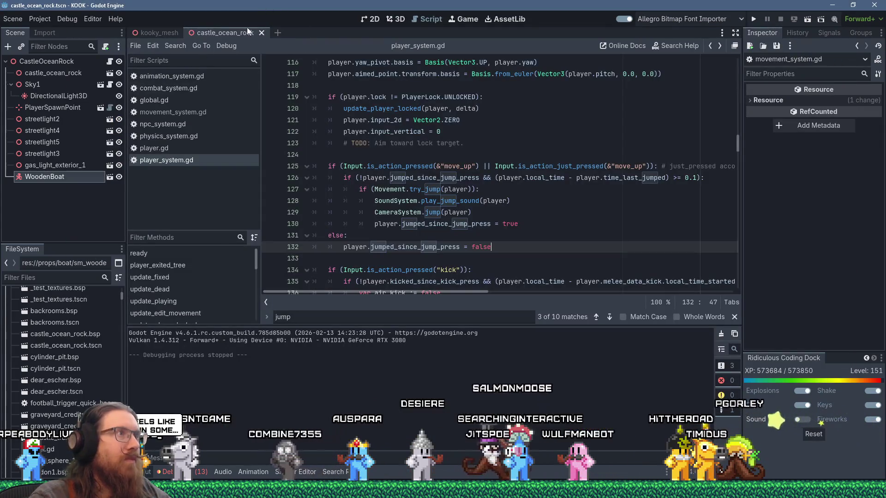
pyautogui.click(82, 276)
pyautogui.write('loading')
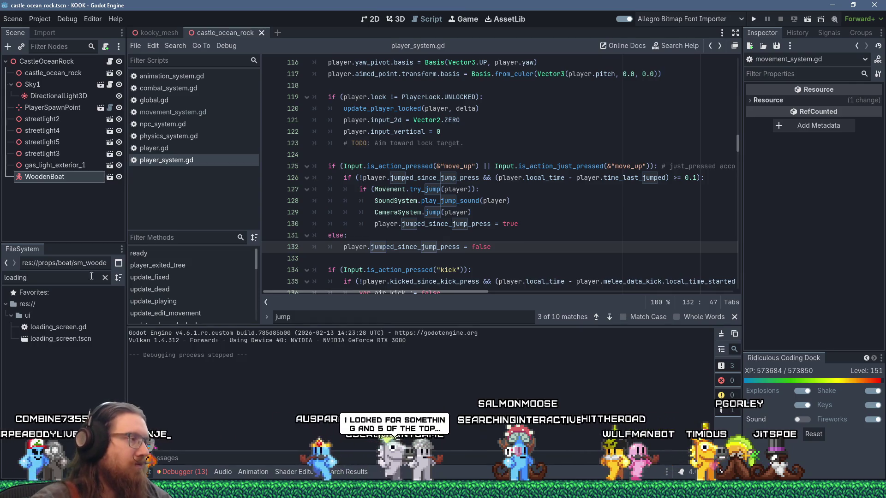
pyautogui.click(77, 331)
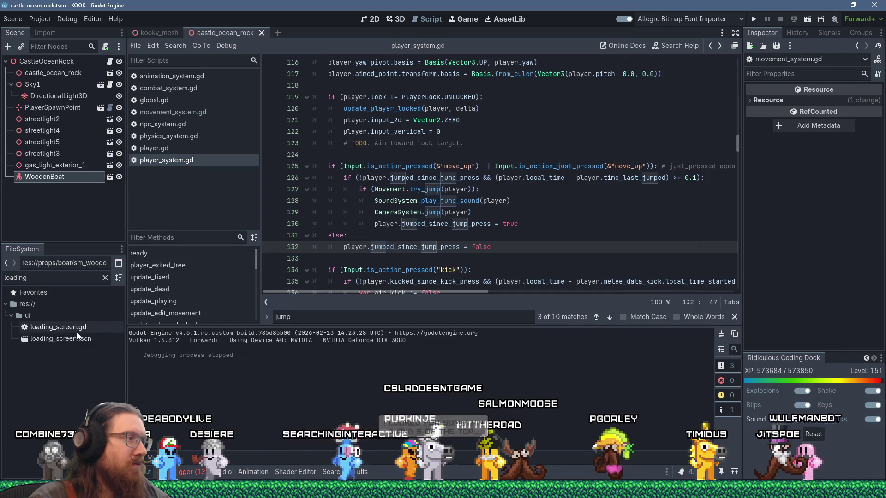
pyautogui.doubleClick(77, 332)
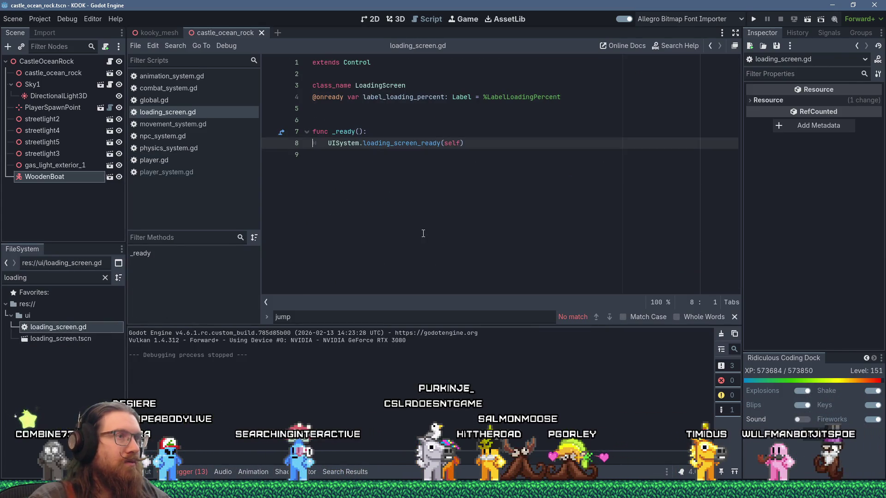
pyautogui.keyDown('ctrl'); pyautogui.click(347, 144); pyautogui.keyUp('ctrl')
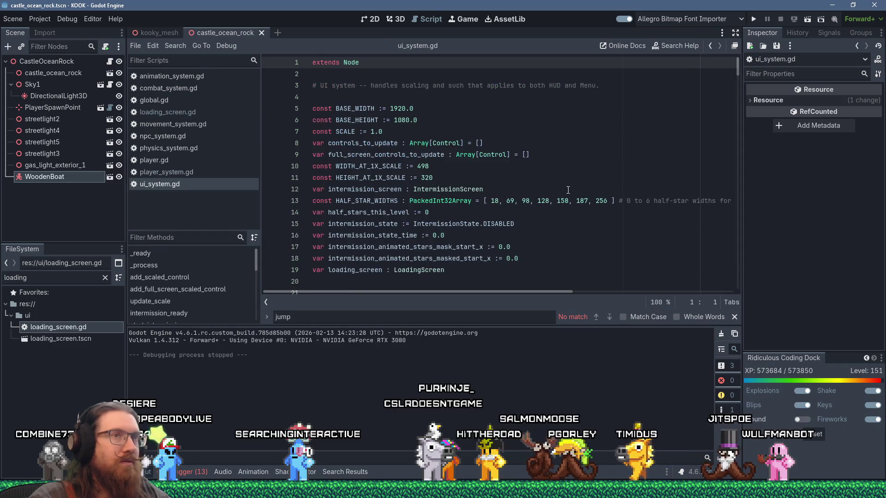
# - Start a new line in ui_system.gd declaring 'var loading_tip_list := ['
pyautogui.scroll(-5, 580, 182)
pyautogui.click(437, 110)
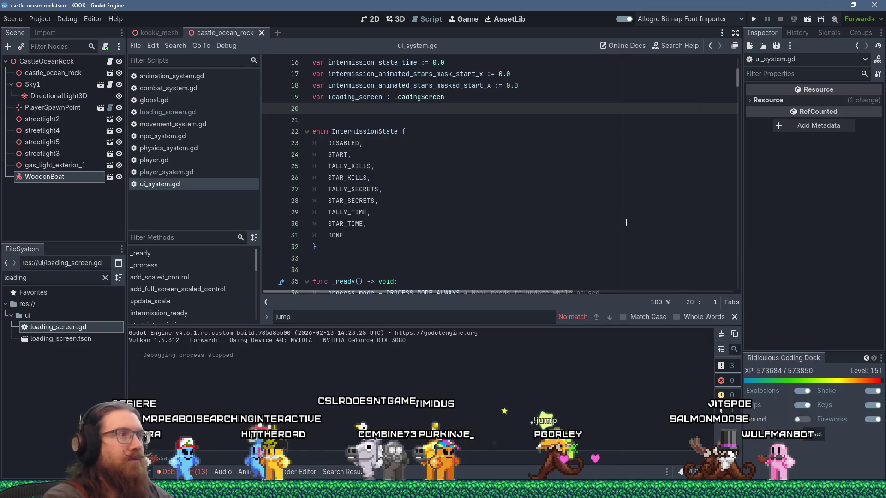
pyautogui.press('Return')
pyautogui.press('Return')
pyautogui.write('var')
pyautogui.press('BackSpace')
pyautogui.write('r ')
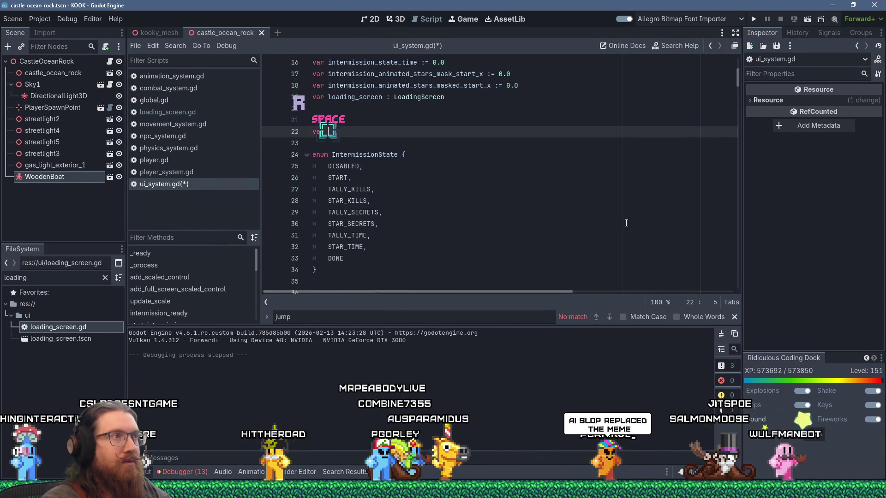
pyautogui.write('T')
pyautogui.press('BackSpace')
pyautogui.write('loading_tip_list')
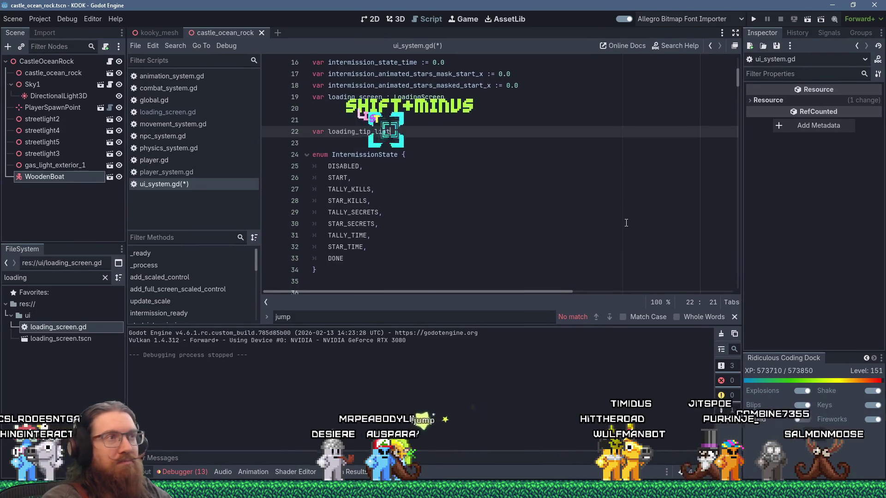
pyautogui.write(' := [')
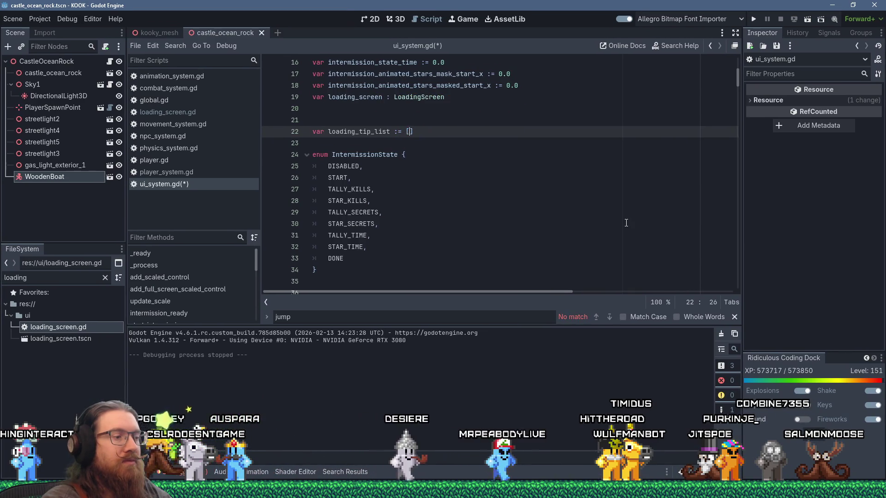
# - After checking the todo notes and spreadsheet, add "TIP_HOLD_JUMP", as the list's first entry
pyautogui.hotkey('alt', 'Tab')
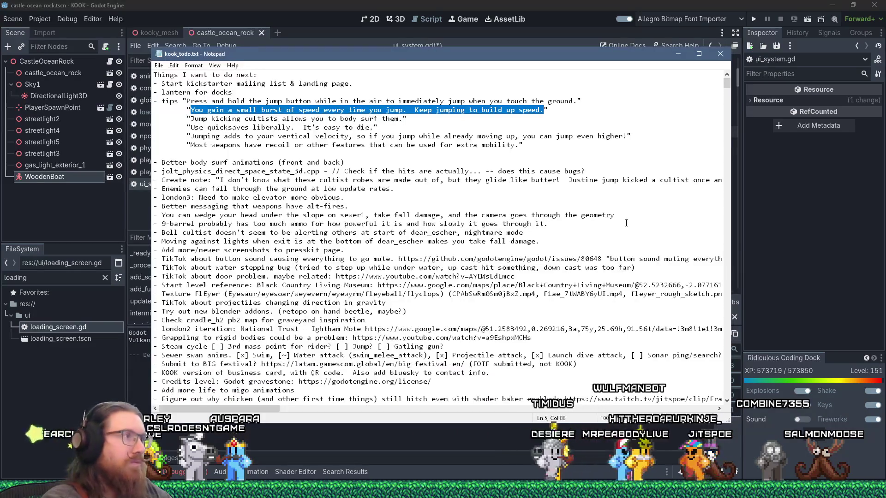
pyautogui.hotkey('alt', 'Tab')
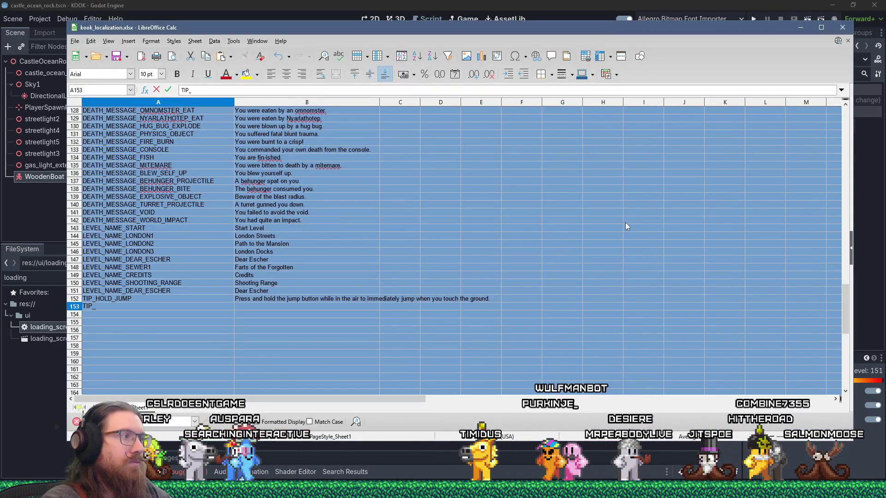
pyautogui.hotkey('alt', 'Tab')
pyautogui.hotkey('alt', 'Tab')
pyautogui.write('"T')
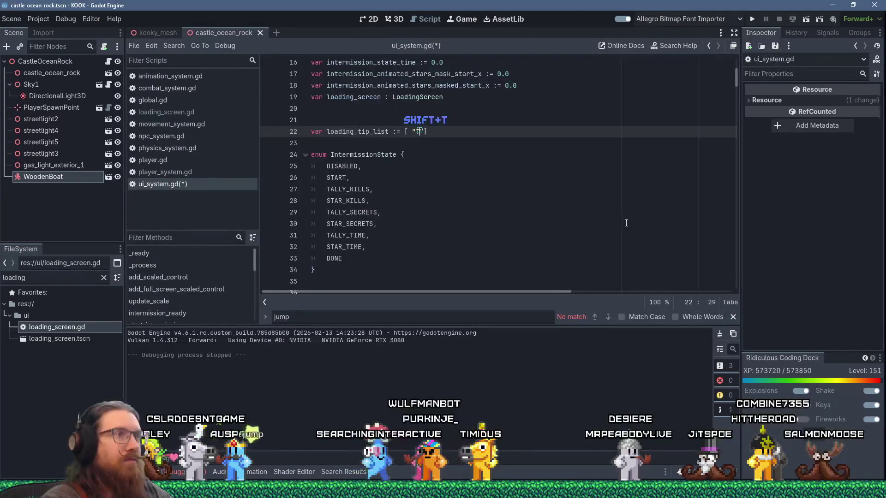
pyautogui.write('IP_HOLD_JUMP",')
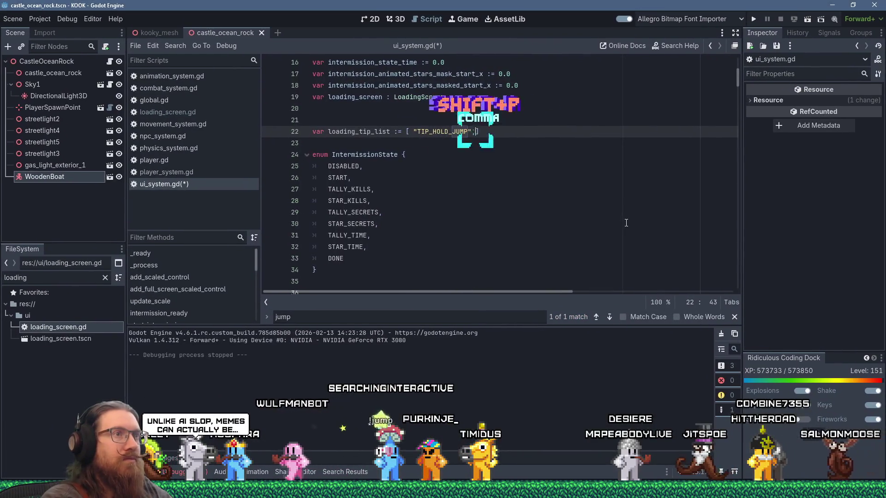
pyautogui.hotkey('alt', 'Tab')
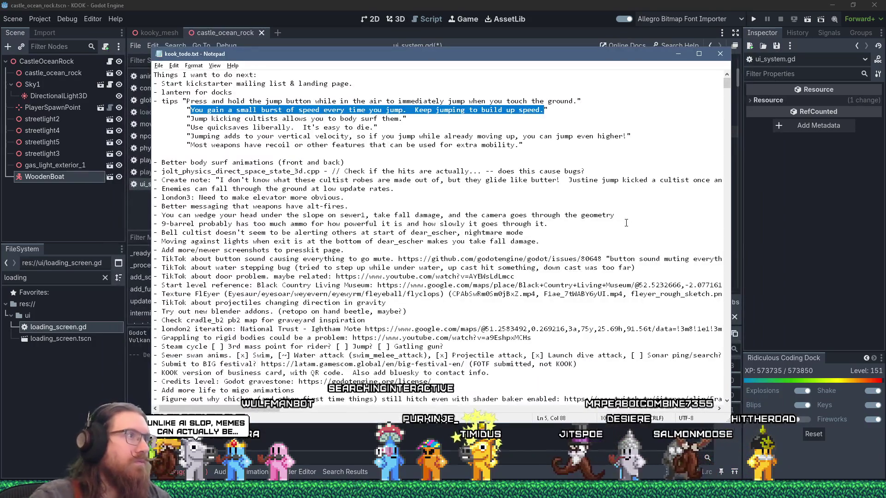
pyautogui.hotkey('alt', 'Tab')
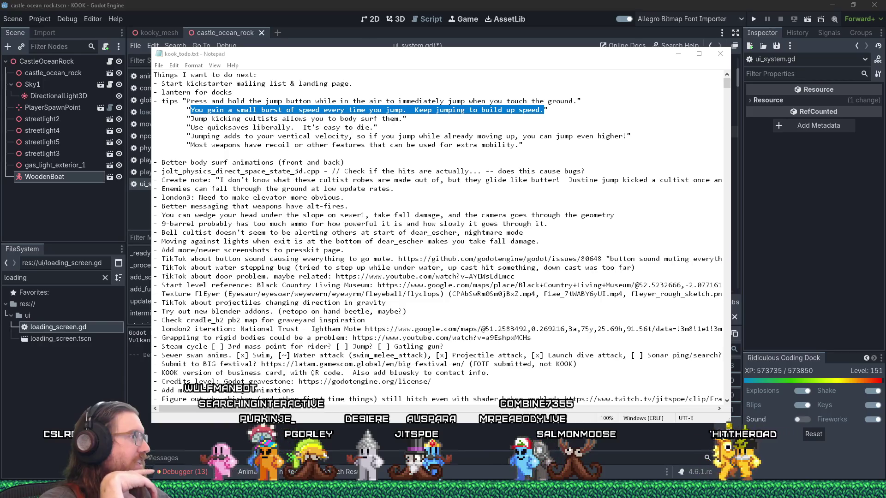
pyautogui.hotkey('alt', 'Tab')
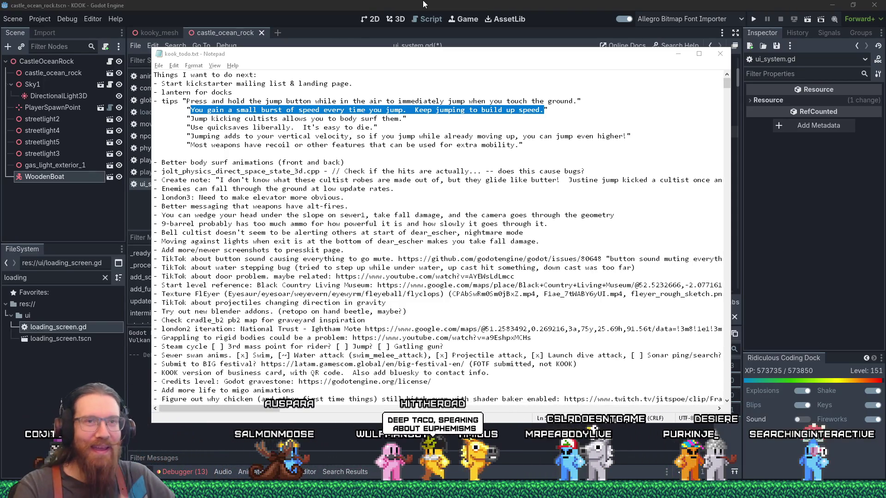
pyautogui.moveTo(452, 58); pyautogui.dragTo(475, 102)
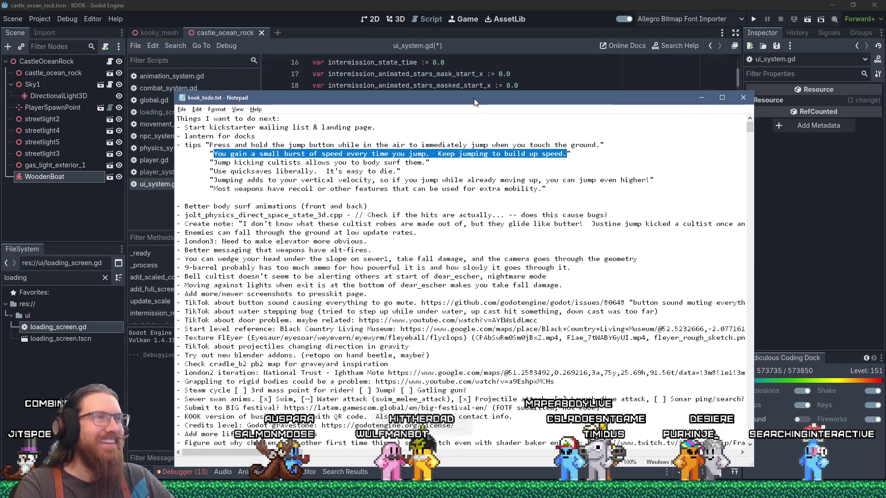
# - Copy the speed-boost tip from the notes and complete key TIP_JUMP_SPEED_BOOSTS in cell A153
pyautogui.rightClick(478, 158)
pyautogui.click(500, 185)
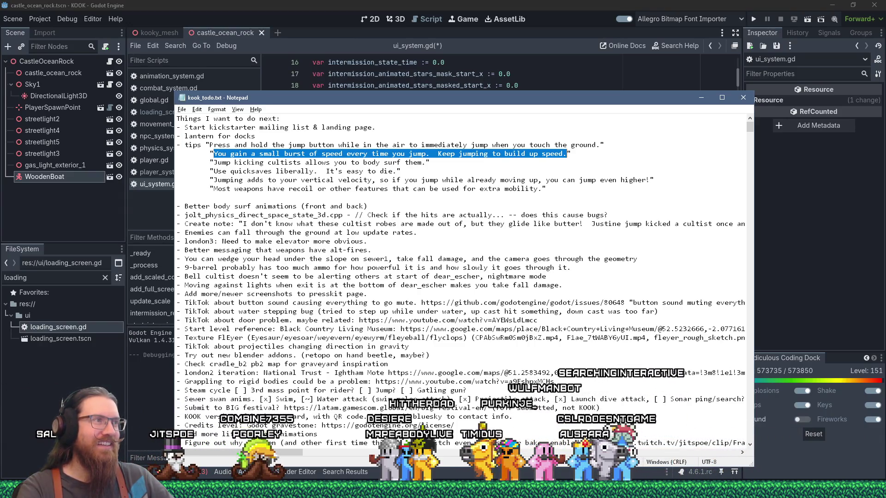
pyautogui.moveTo(646, 490)
pyautogui.click(650, 447)
pyautogui.write('TIP_JUMP_SP')
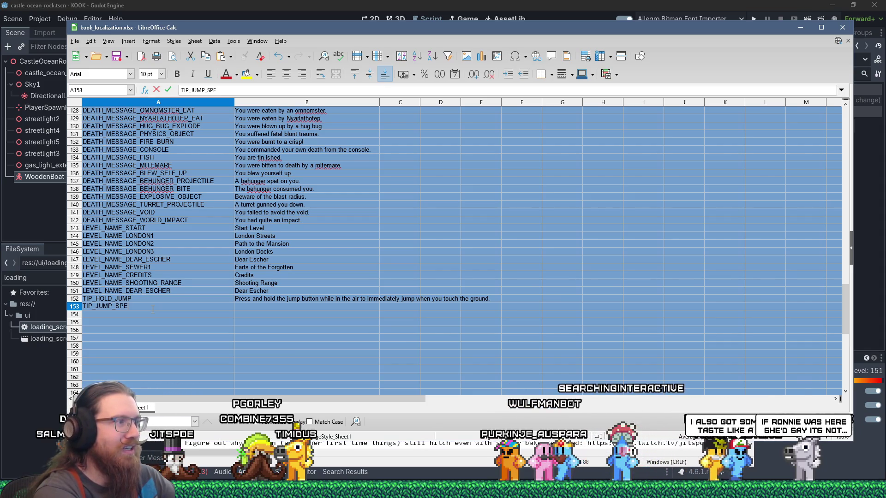
pyautogui.write('ED_BOOSTS')
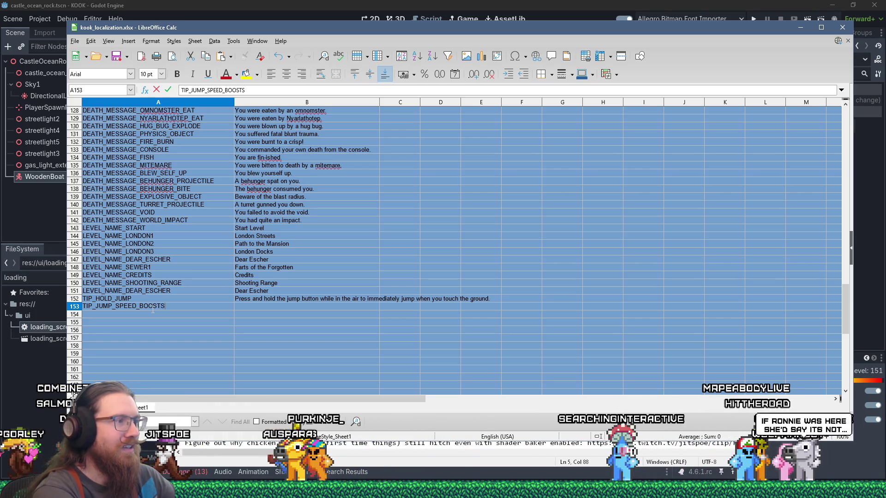
pyautogui.press('Tab')
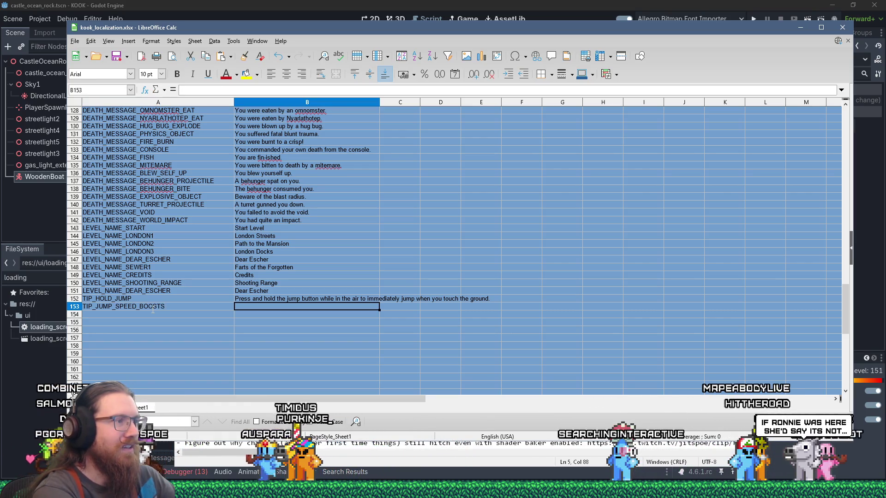
pyautogui.hotkey('shift', 'Tab')
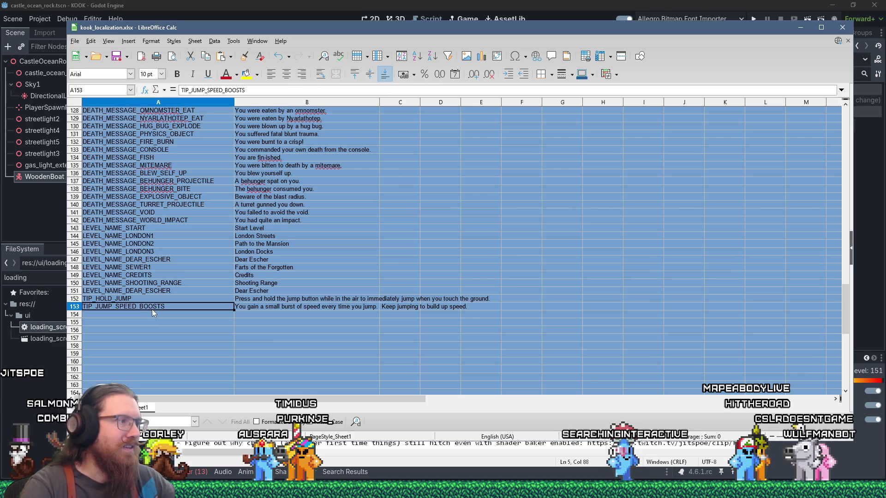
# - Paste TIP_JUMP_SPEED_BOOSTS between the quotes in loading_tip_list in ui_system.gd
pyautogui.hotkey('alt', 'Tab')
pyautogui.hotkey('alt', 'Tab')
pyautogui.hotkey('alt', 'Tab')
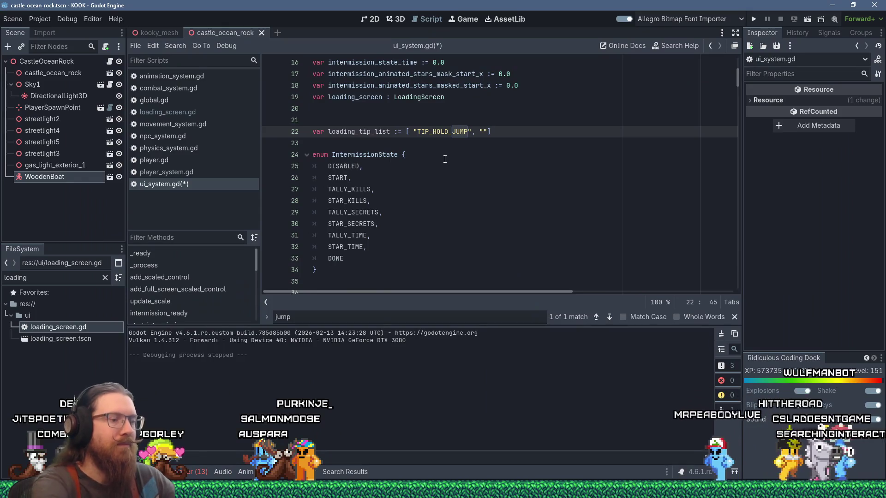
pyautogui.press('shift+Insert')
pyautogui.press('BackSpace')
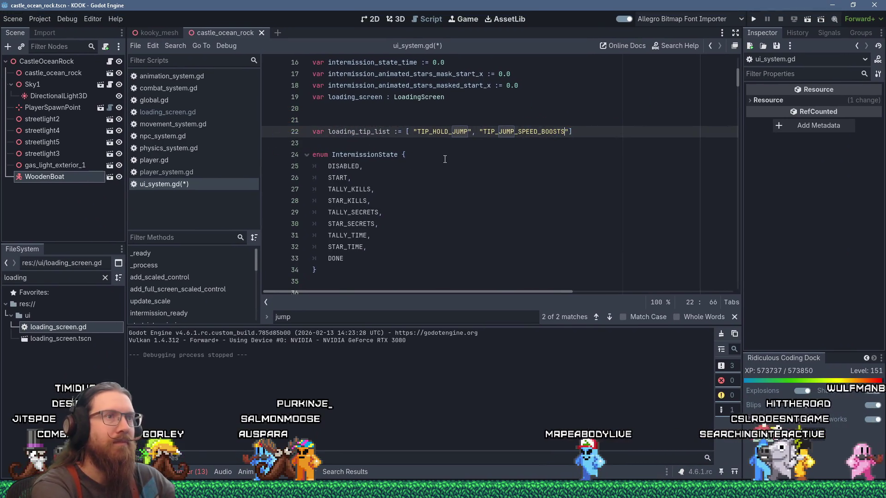
pyautogui.hotkey('alt', 'Tab')
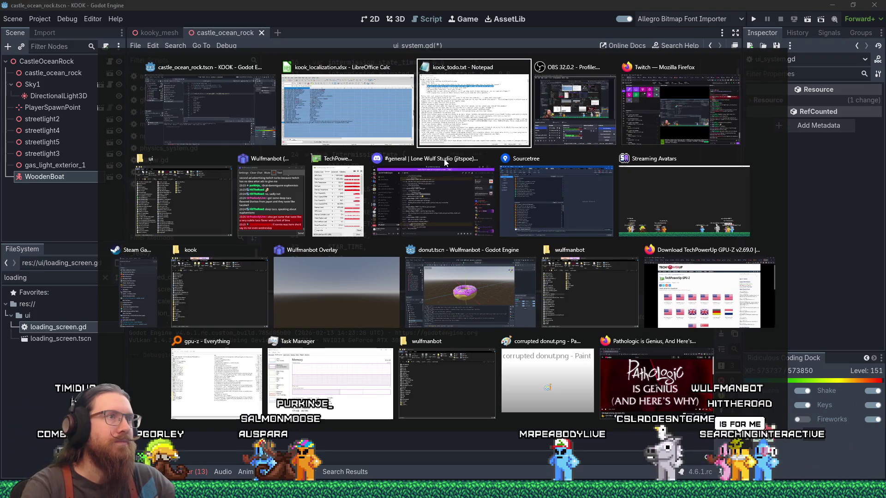
pyautogui.hotkey('alt', 'Tab')
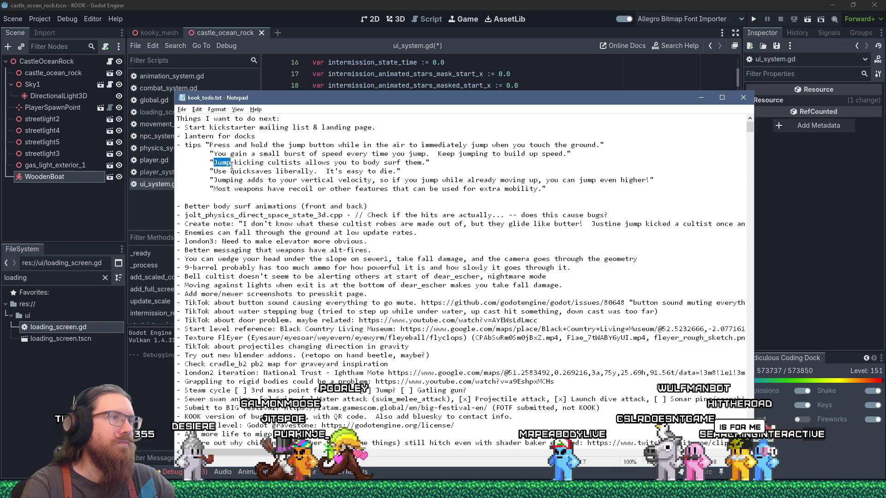
# - Copy the body-surf tip and fill row 154 with key TIP_JUMP_KICK_BODY_SURF and that tip text
pyautogui.moveTo(231, 166); pyautogui.dragTo(405, 168)
pyautogui.rightClick(425, 163)
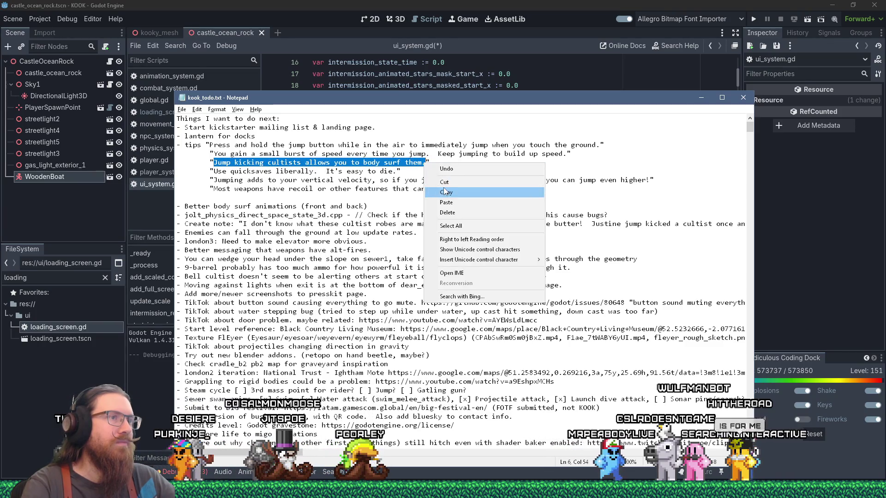
pyautogui.click(443, 188)
pyautogui.hotkey('alt', 'Tab')
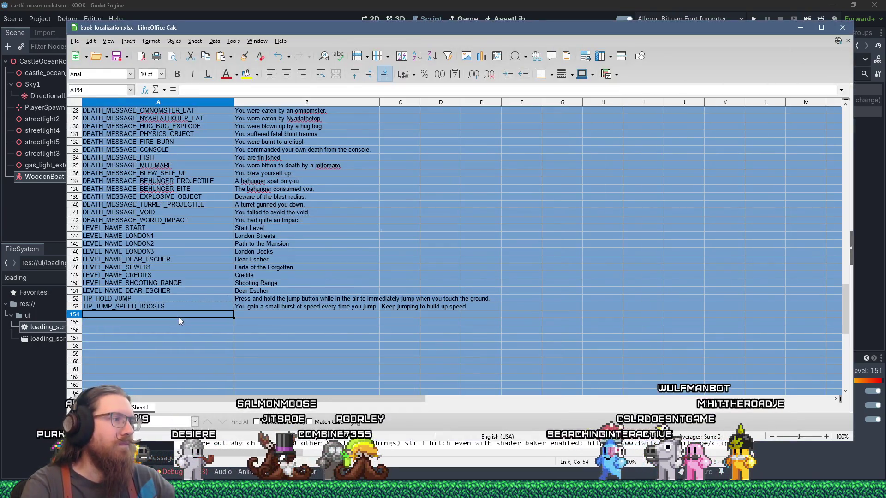
pyautogui.write('TIP_')
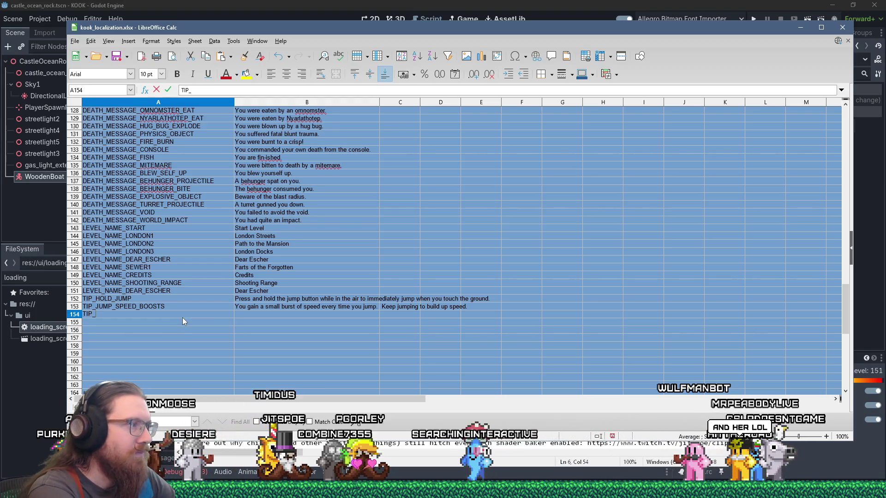
pyautogui.write('JUMP_KICK')
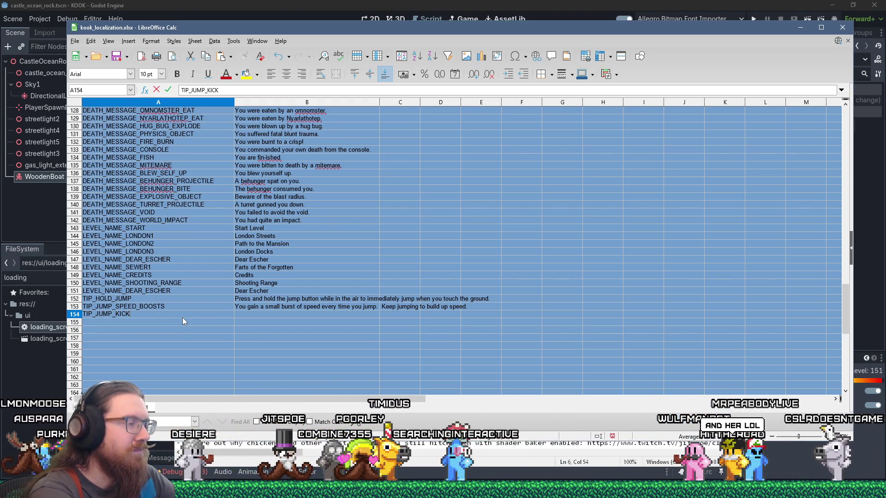
pyautogui.write('_BODY_SURF')
pyautogui.press('Tab')
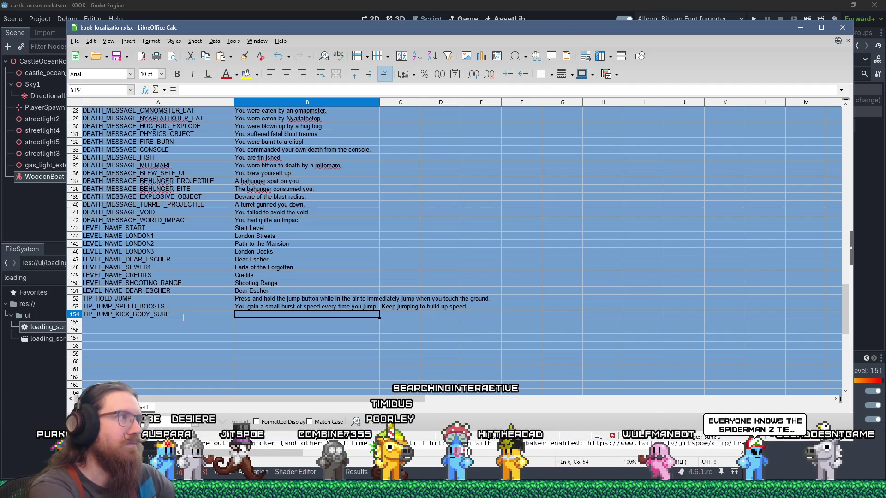
pyautogui.hotkey('ctrl', 'v')
# - Append "TIP_JUMP_KICK_BODY_SURF" to loading_tip_list on line 22, keeping the closing bracket there
pyautogui.click(182, 318)
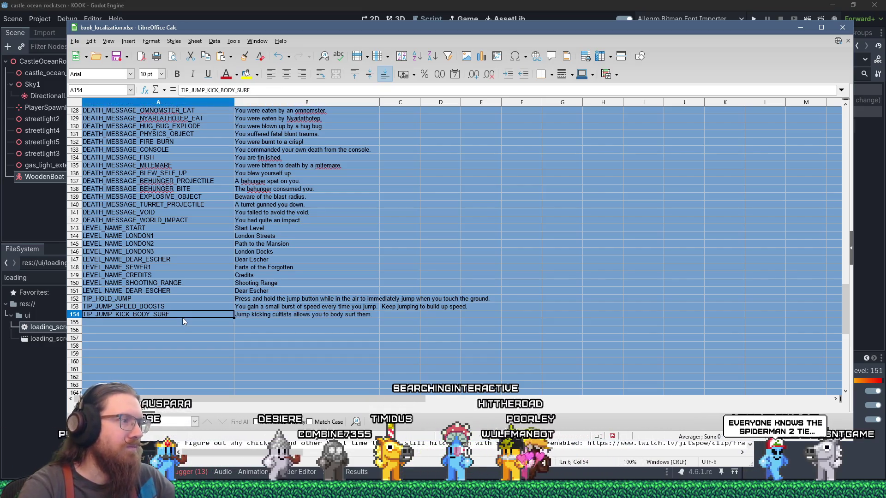
pyautogui.hotkey('alt', 'Tab')
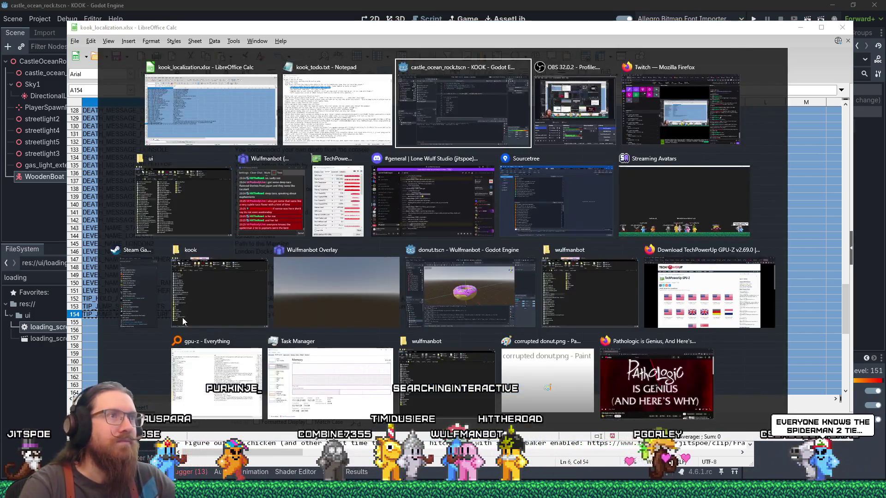
pyautogui.write(', "TIP_JUMP_SPEED_BOOSTS", ]')
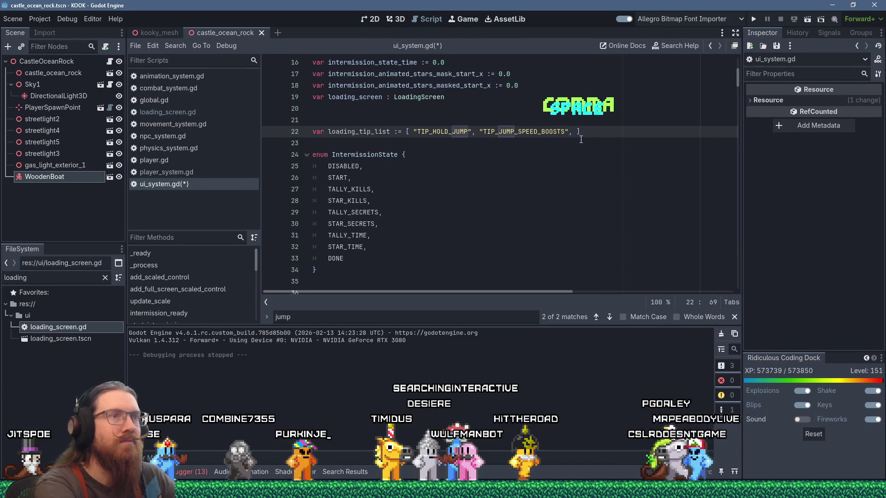
pyautogui.press('shift+Insert')
pyautogui.press('BackSpace')
pyautogui.press('BackSpace')
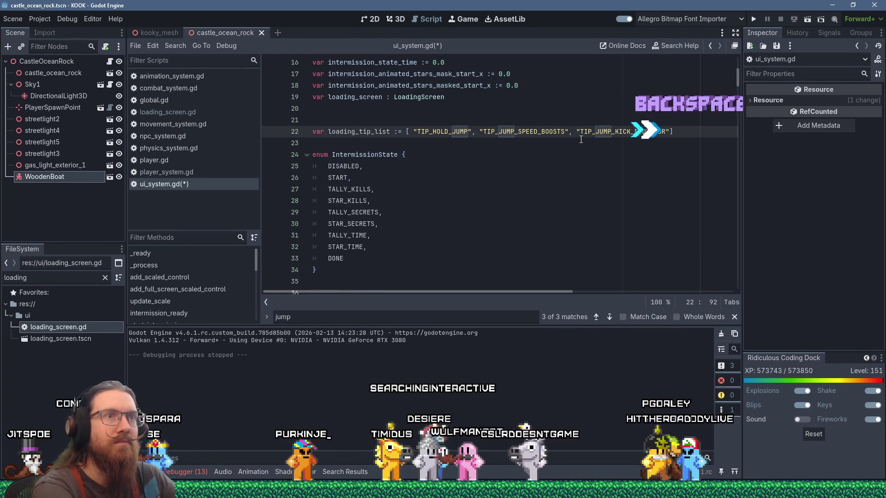
pyautogui.write('F",')
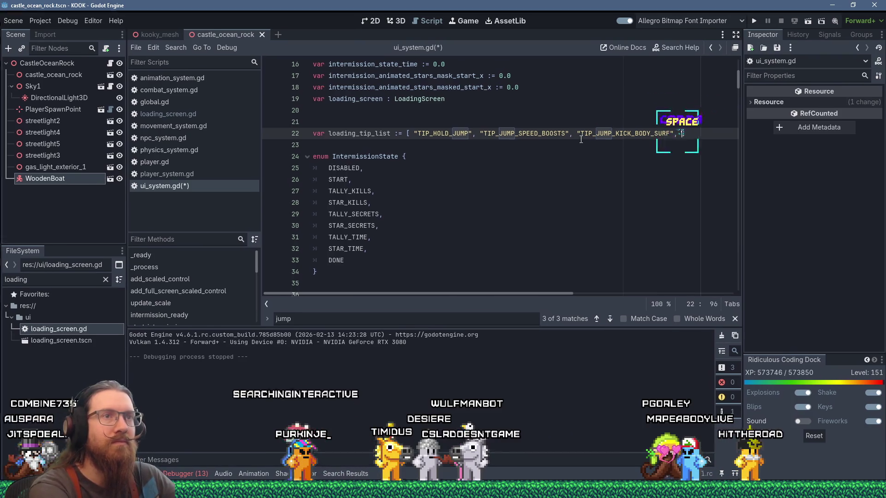
pyautogui.hotkey('alt', 'Tab')
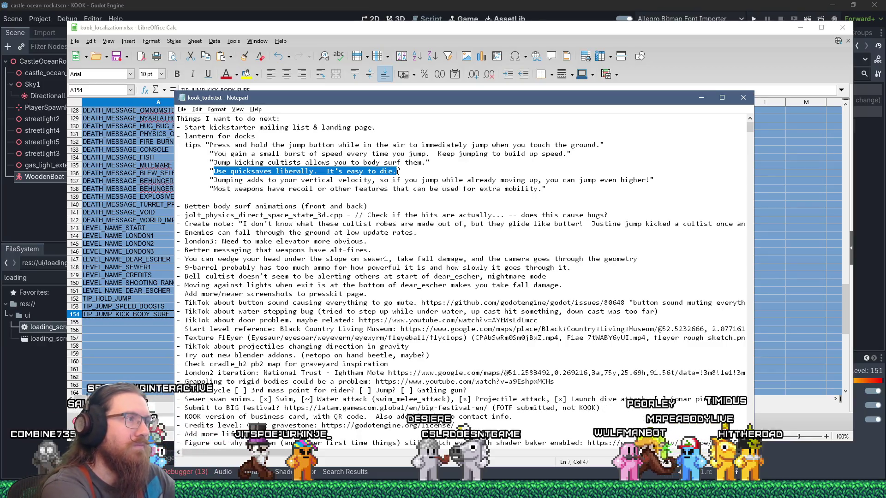
# - Fill row 155 with key TIP_USE_QUICKSAVES in A155 and the quicksaves tip text in B155
pyautogui.click(350, 37)
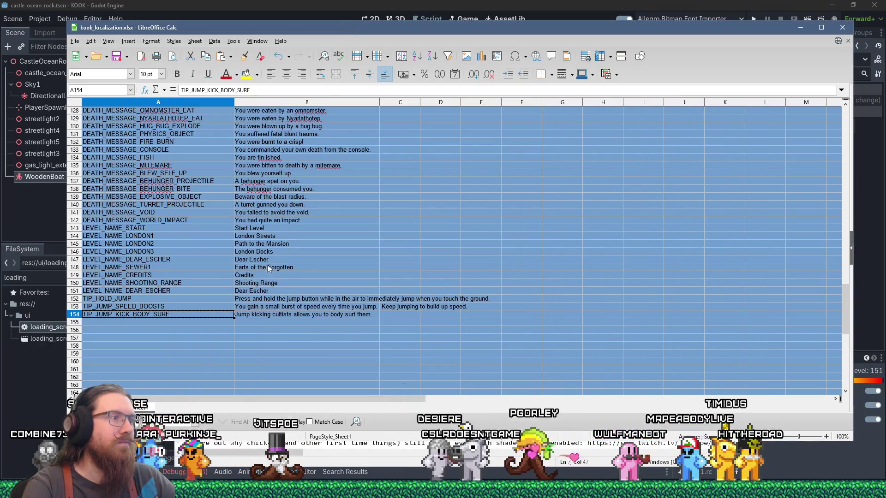
pyautogui.click(256, 320)
pyautogui.rightClick(198, 91)
pyautogui.click(203, 118)
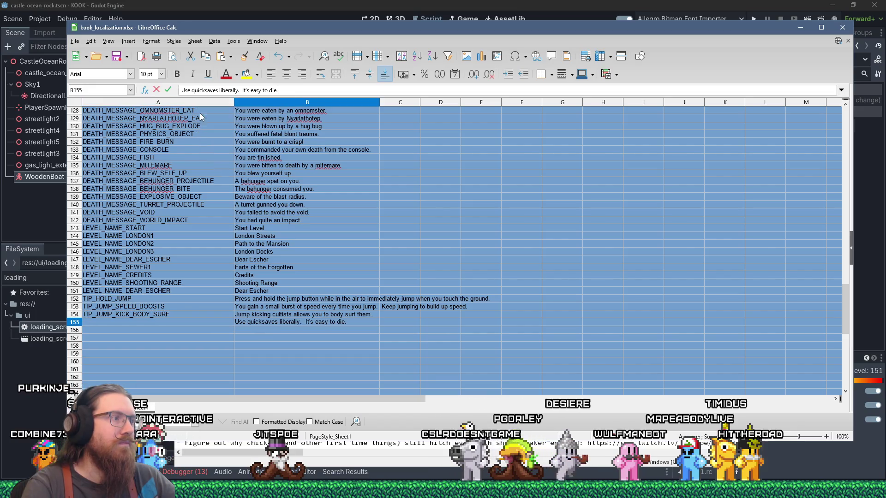
pyautogui.click(185, 322)
pyautogui.write('TIP_')
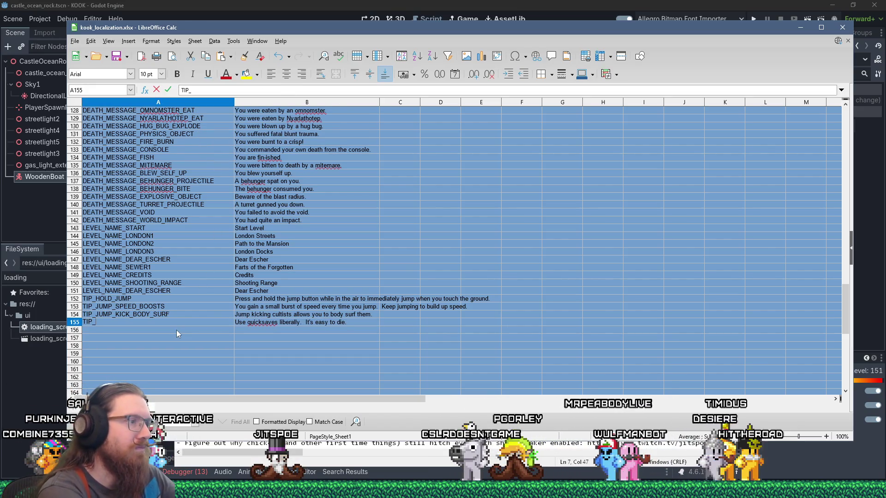
pyautogui.write('USE_QUICKSA')
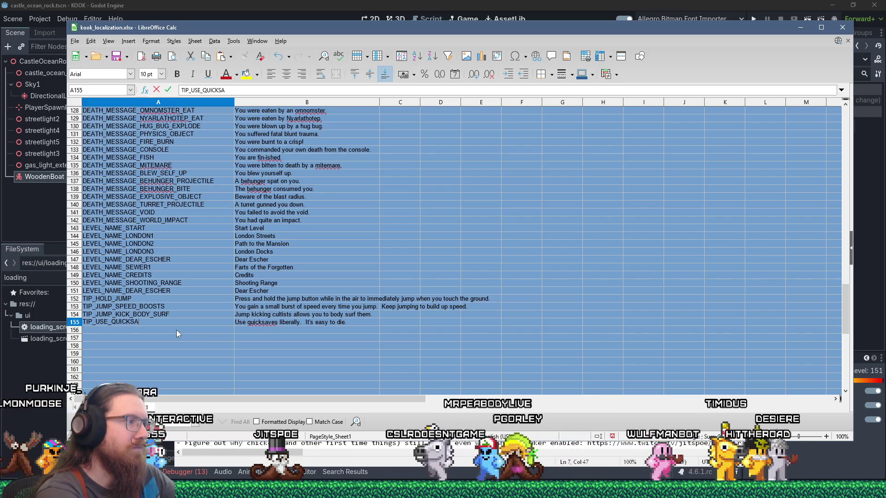
pyautogui.write('VES')
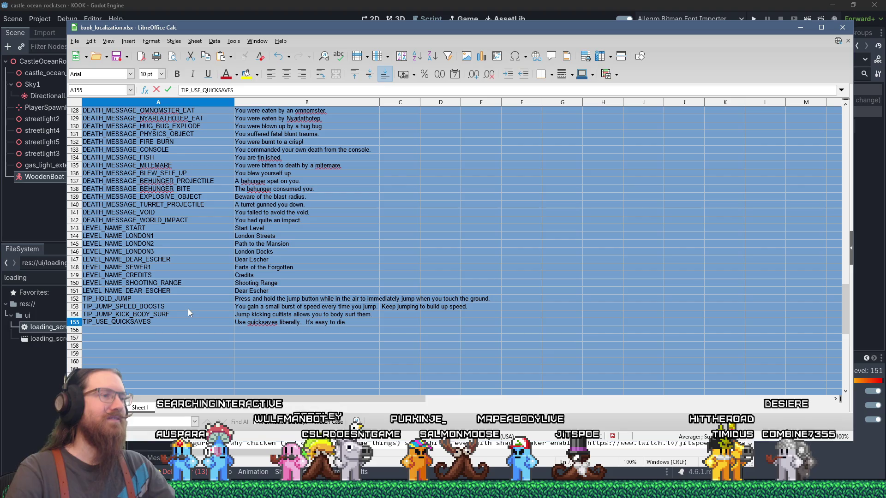
pyautogui.click(205, 330)
# - Append TIP_USE_QUICKSAVES to loading_tip_list, undoing a mistaken paste of the tip sentence
pyautogui.press('super+Tab')
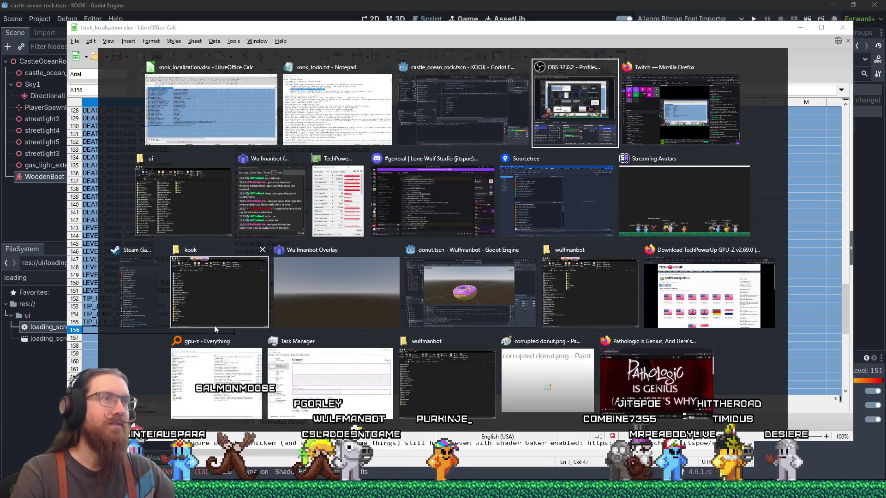
pyautogui.click(515, 139)
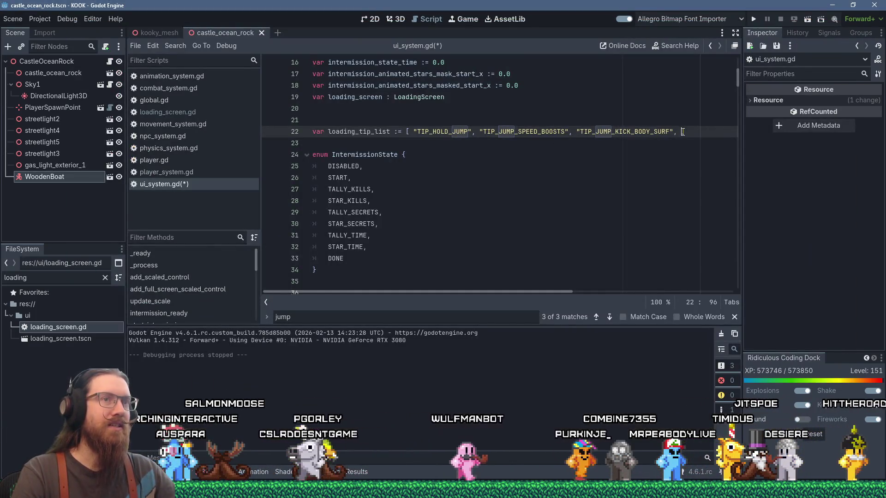
pyautogui.press('shift+Insert')
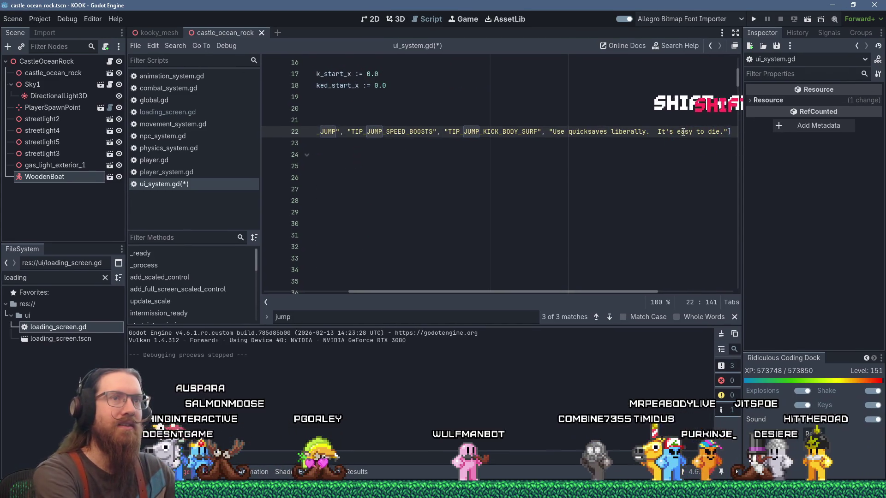
pyautogui.hotkey('ctrl', 'z')
pyautogui.hotkey('alt', 'Tab')
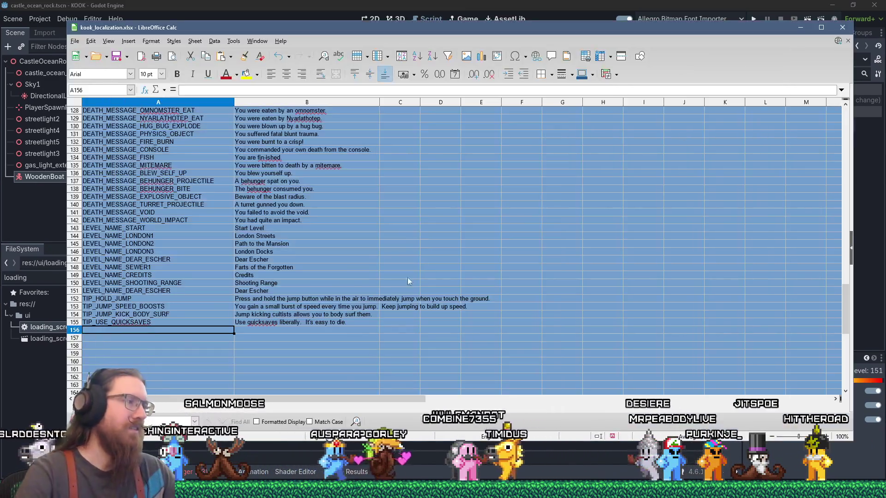
pyautogui.hotkey('alt', 'Tab')
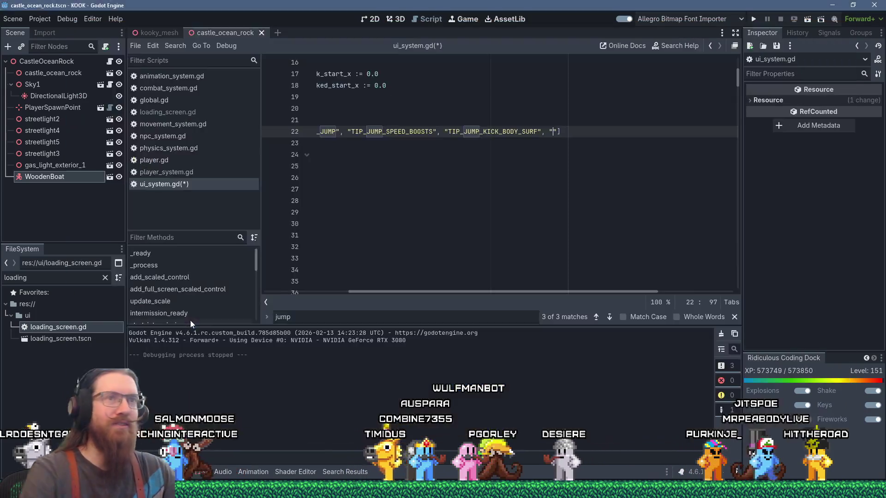
pyautogui.press('shift+Insert')
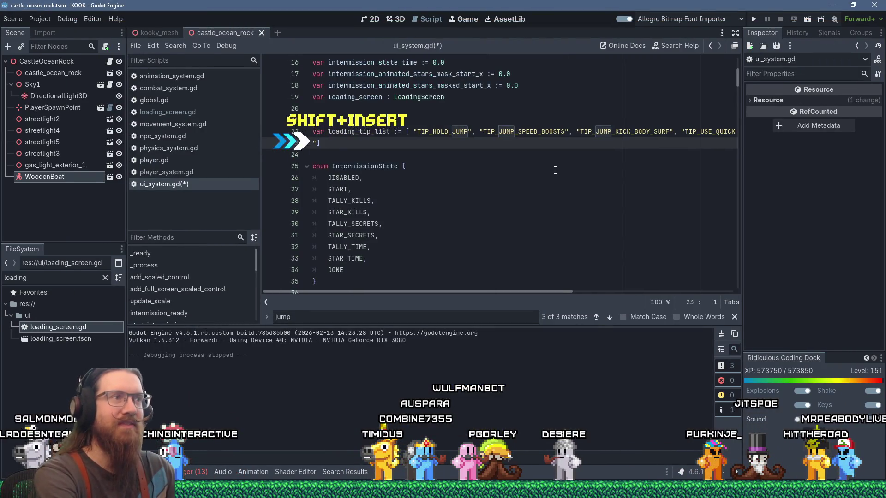
pyautogui.press('BackSpace')
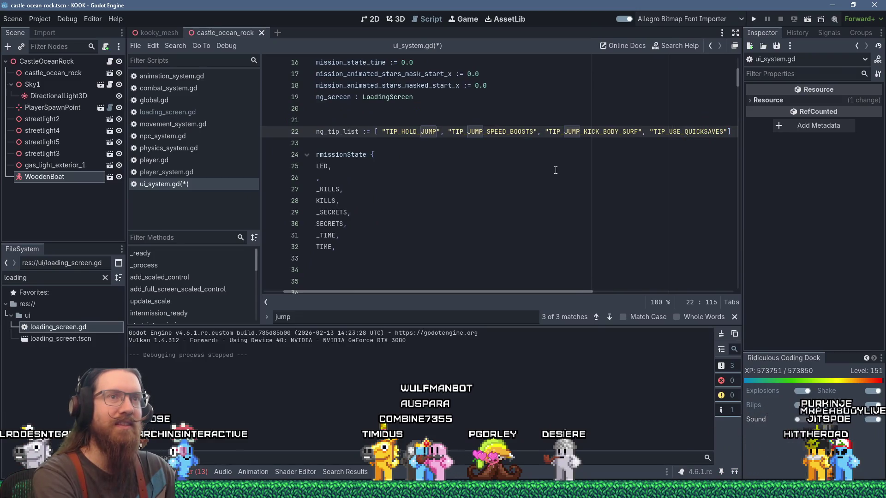
pyautogui.hotkey('alt', 'Tab')
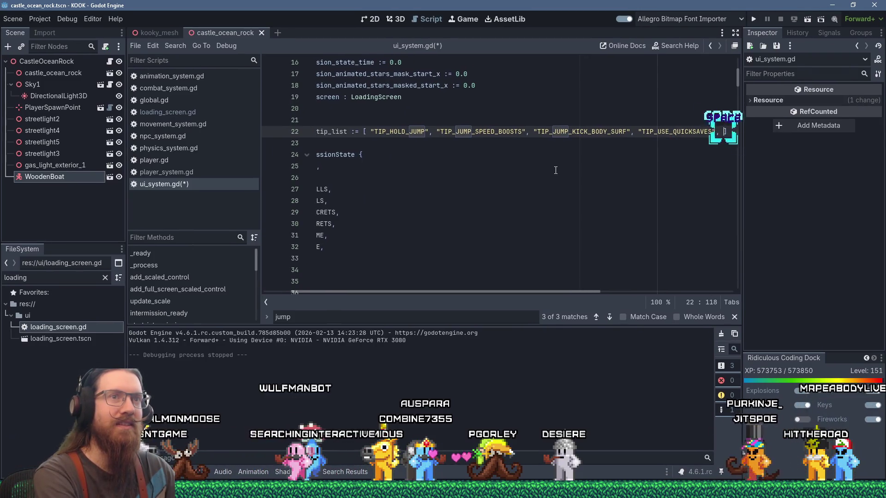
pyautogui.click(223, 328)
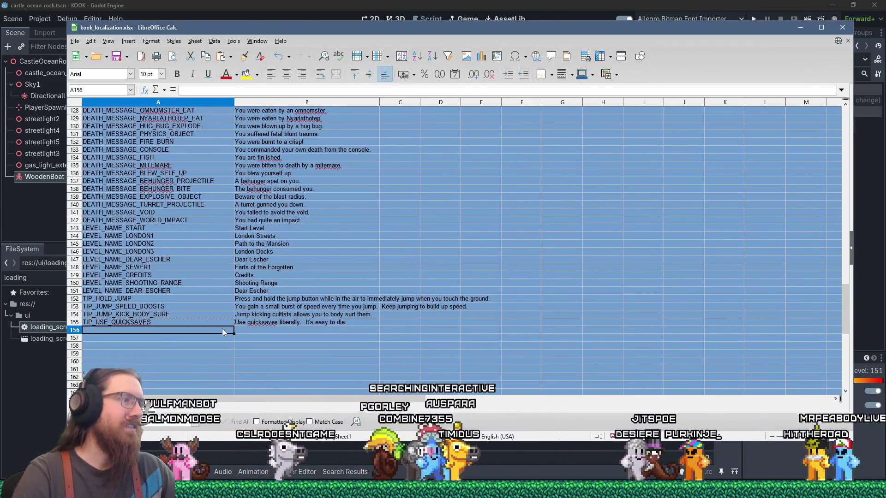
# - Copy the 'Jumping adds to your vertical velocity' tip into B156 and enter key TIP_JUMPING_ADDS_TO_VERTICAL in A156
pyautogui.hotkey('alt', 'Tab')
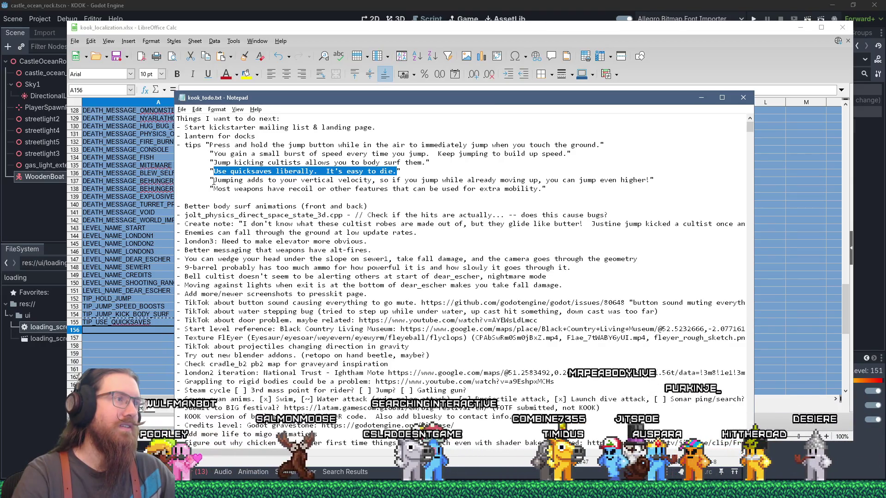
pyautogui.moveTo(212, 180); pyautogui.dragTo(658, 182)
pyautogui.rightClick(658, 182)
pyautogui.click(673, 203)
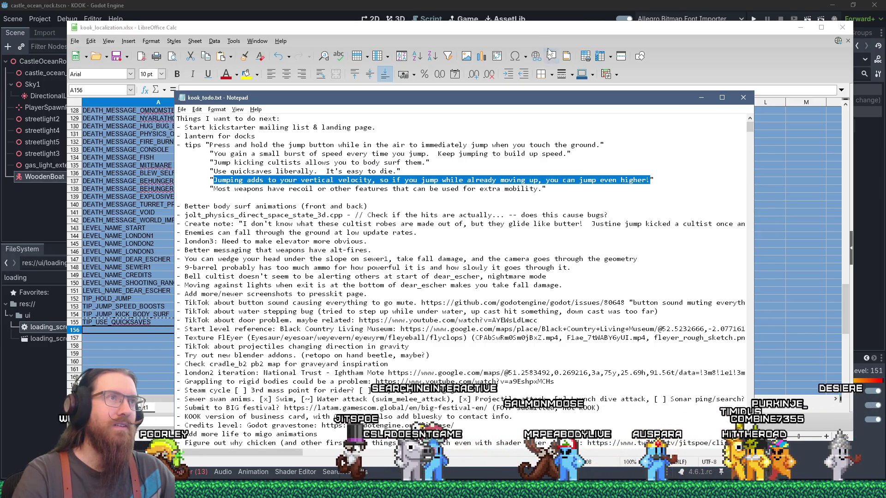
pyautogui.click(490, 87)
pyautogui.click(242, 329)
pyautogui.rightClick(242, 330)
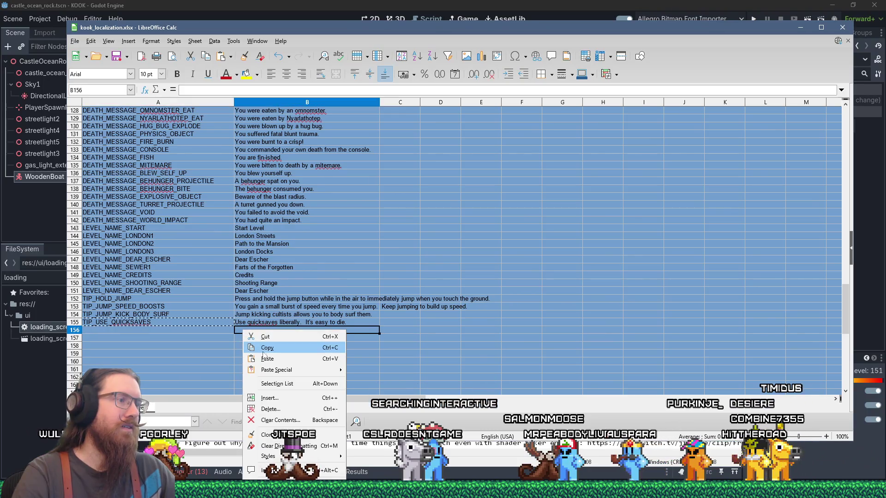
pyautogui.click(267, 356)
pyautogui.click(214, 332)
pyautogui.write('TIP')
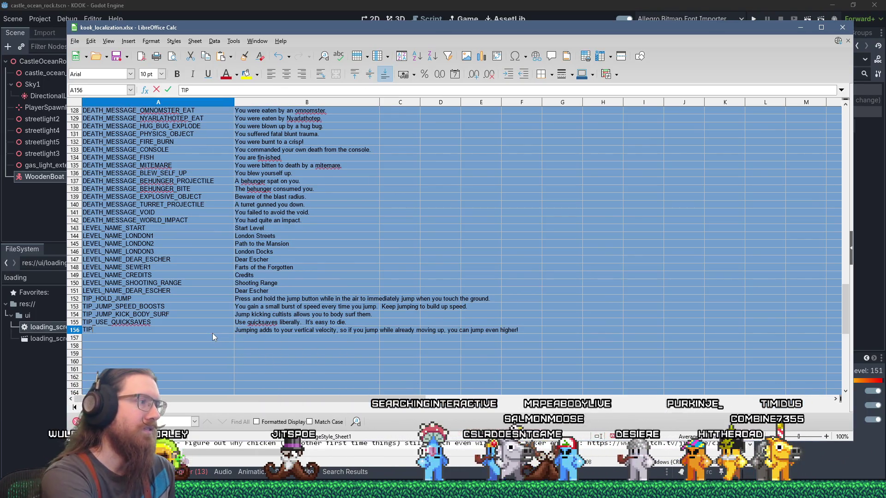
pyautogui.write('_JUMPING_ADDS')
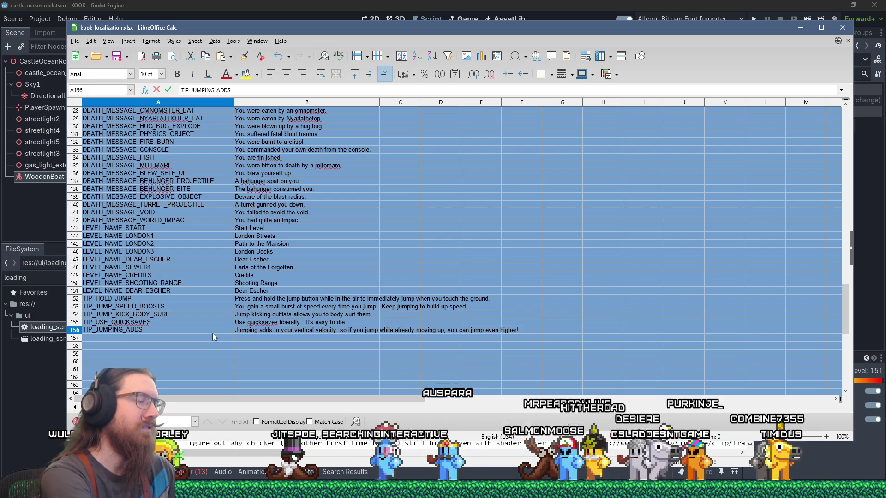
pyautogui.write('_TO_VERTICAL')
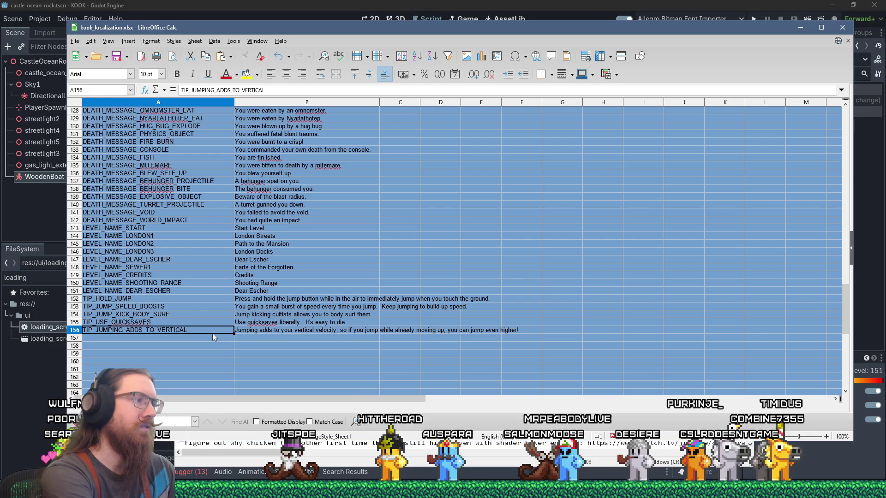
# - Append TIP_JUMPING_ADDS_TO_VERTICAL to loading_tip_list and save ui_system.gd
pyautogui.hotkey('alt', 'Tab')
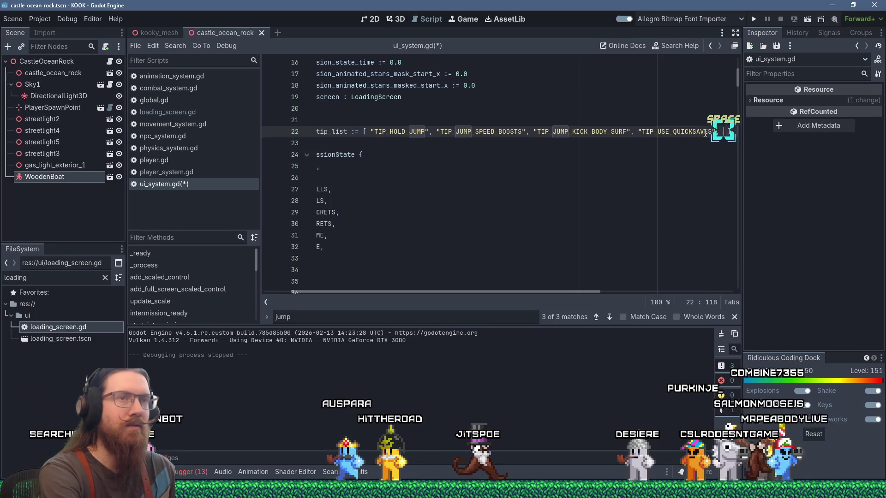
pyautogui.press('shift+Insert')
pyautogui.press('BackSpace')
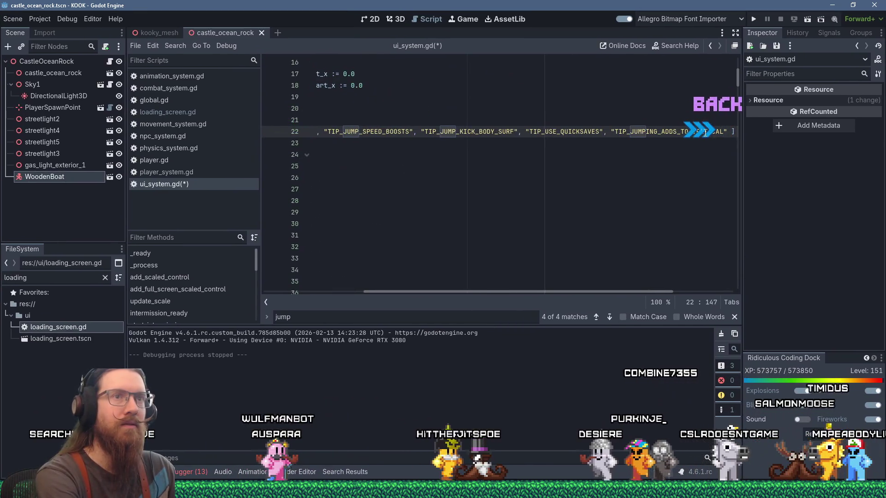
pyautogui.hotkey('ctrl', 's')
pyautogui.hotkey('alt', 'Tab')
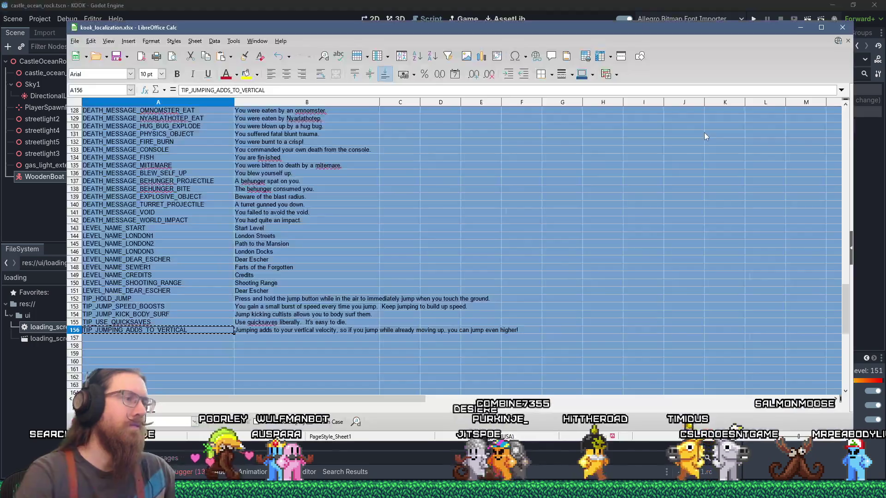
pyautogui.hotkey('alt', 'Tab')
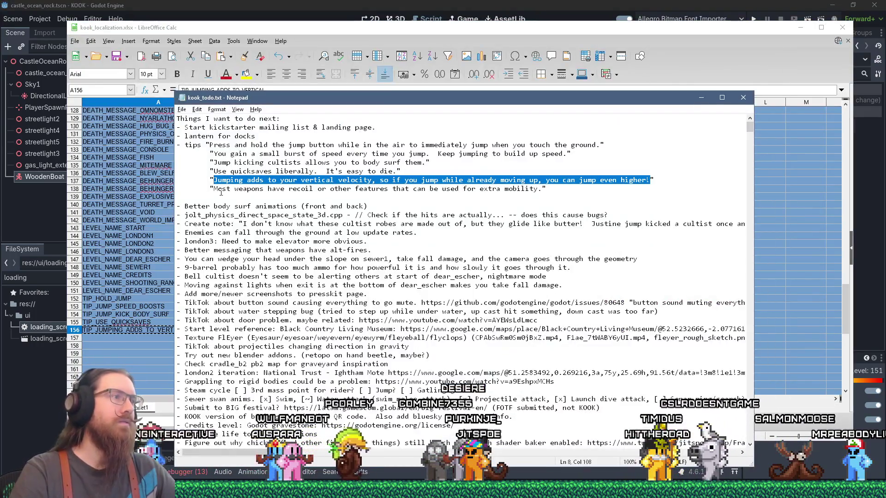
# - Copy the weapon recoil tip into B157 and enter key TIP_WEAPON_RECOIL in A157
pyautogui.click(214, 189)
pyautogui.keyDown('shift'); pyautogui.click(544, 189); pyautogui.keyUp('shift')
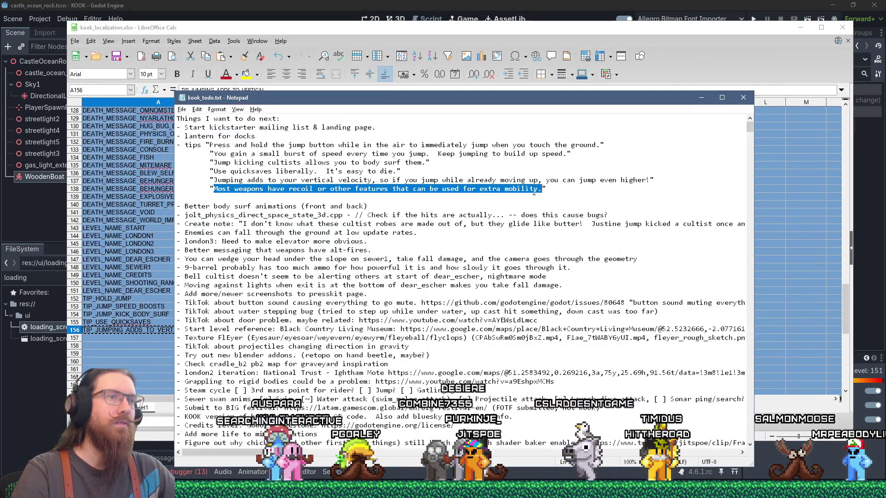
pyautogui.rightClick(535, 189)
pyautogui.click(554, 215)
pyautogui.hotkey('alt', 'Tab')
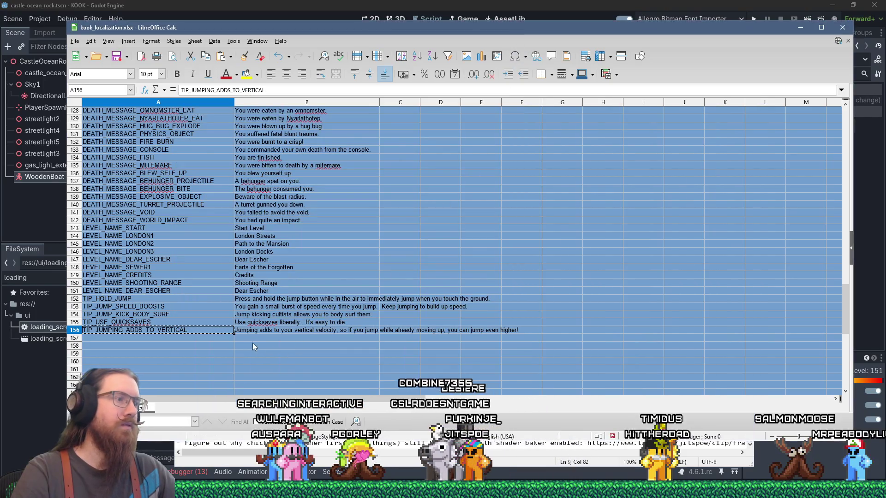
pyautogui.click(255, 338)
pyautogui.hotkey('ctrl', 'v')
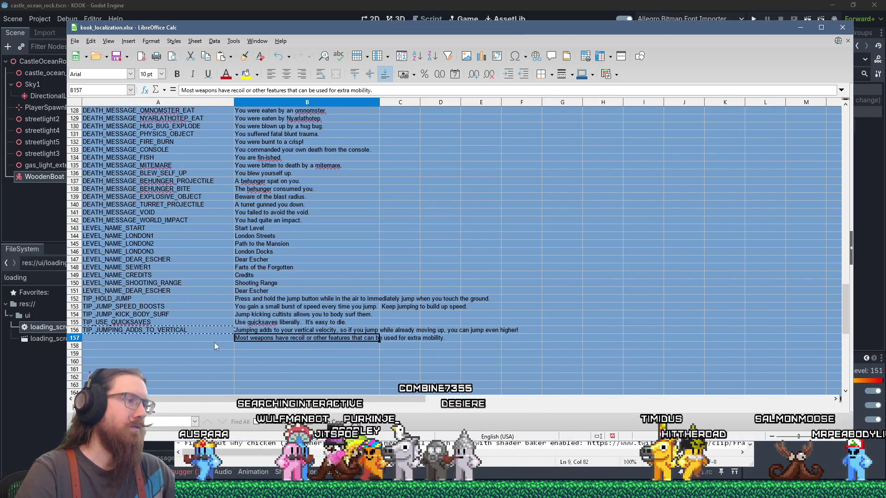
pyautogui.click(214, 337)
pyautogui.write('TIP_WEAPON_RECOIL')
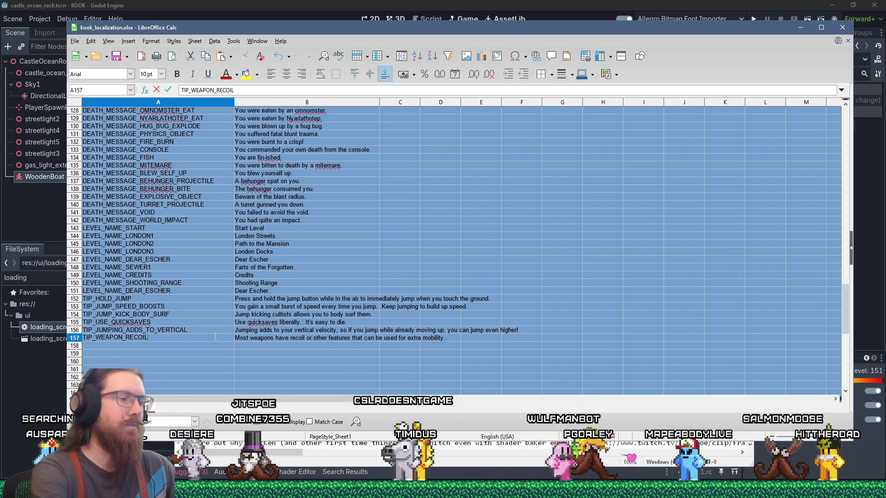
# - Add "TIP_WEAPON_RECOIL" at the end of loading_tip_list in ui_system.gd
pyautogui.hotkey('alt', 'Tab')
pyautogui.press('Tab')
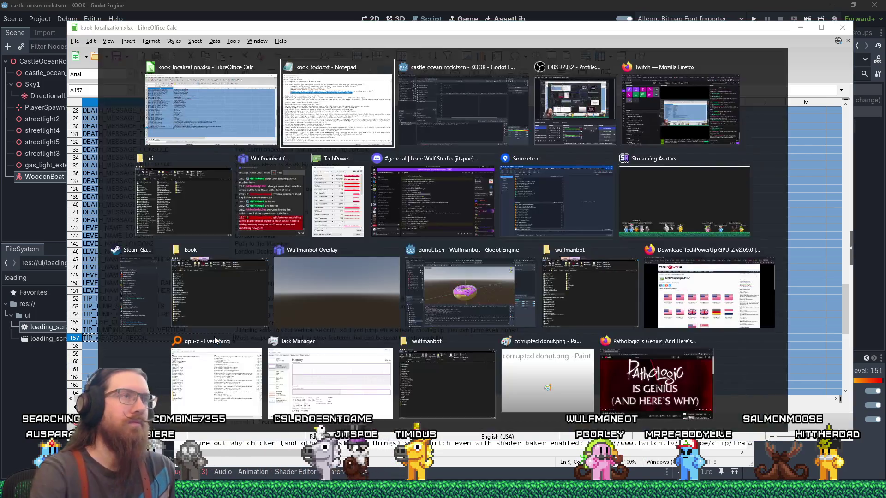
pyautogui.hscroll(3, 581, 275)
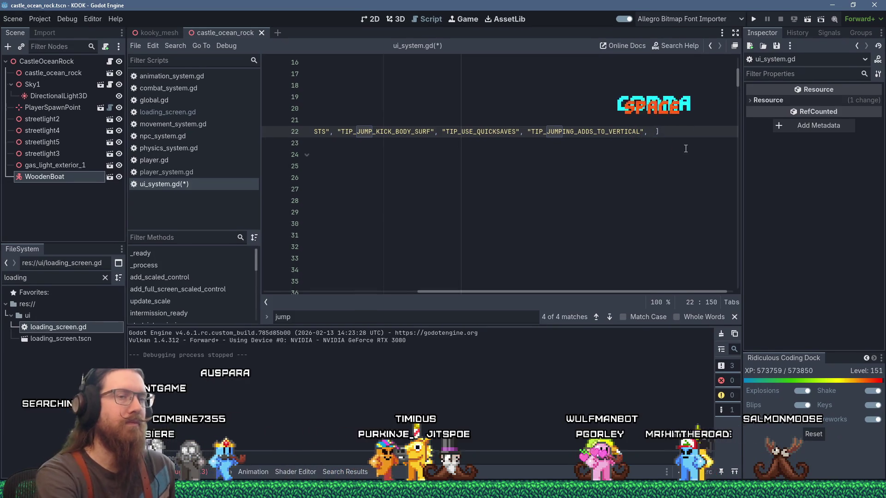
pyautogui.write('"TIP_WEAPON_RECOIL')
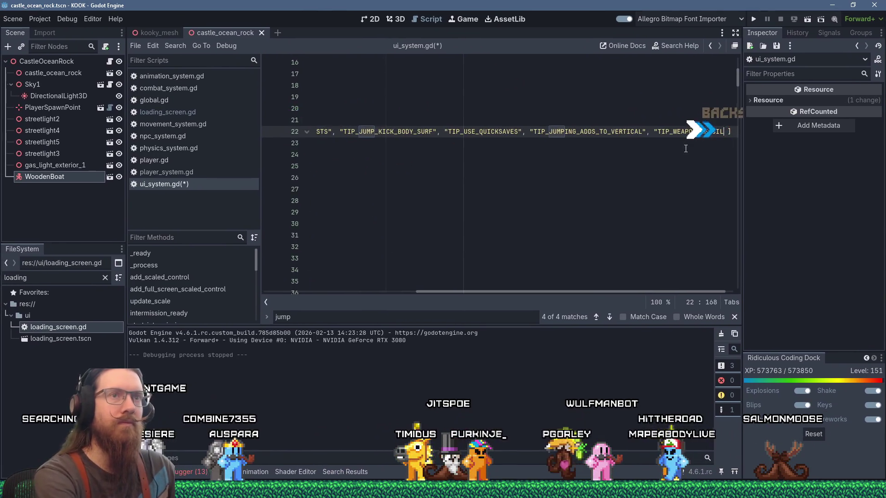
pyautogui.write('"')
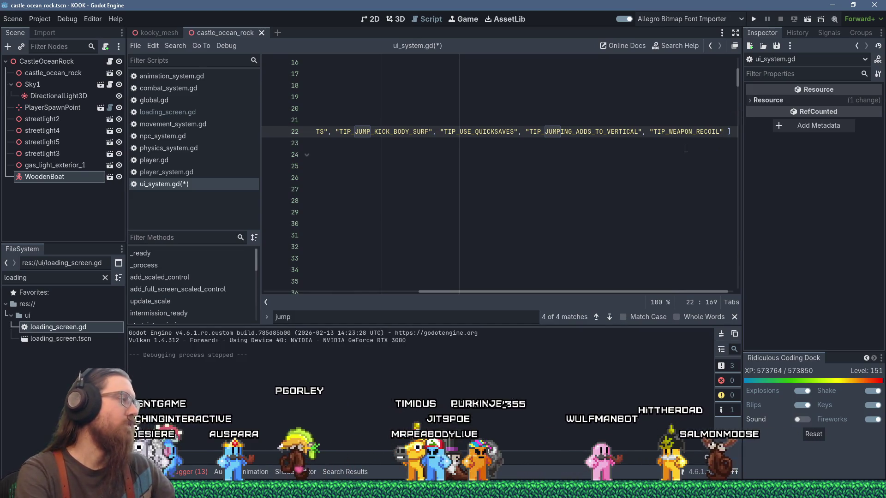
pyautogui.hotkey('alt', 'Tab')
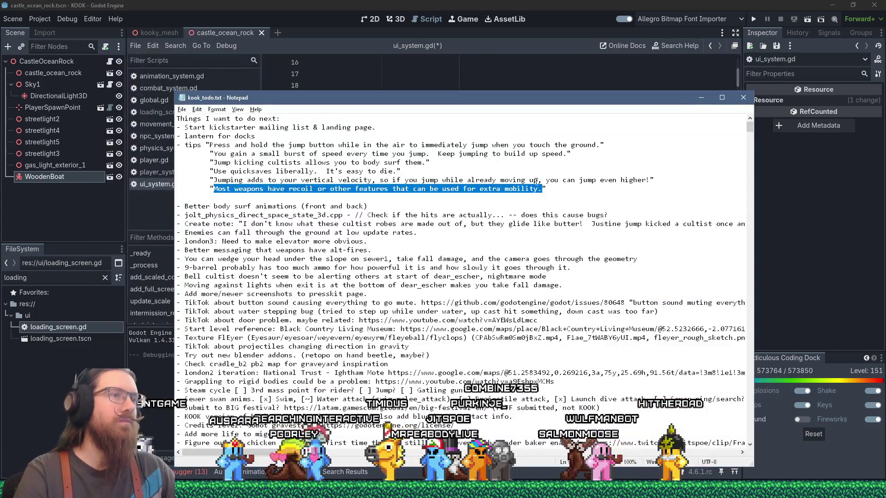
# - Write the tip 'Many weapons have alt-fires that provide special utility. Experiment!' below the recoil tip and select it
pyautogui.click(374, 191)
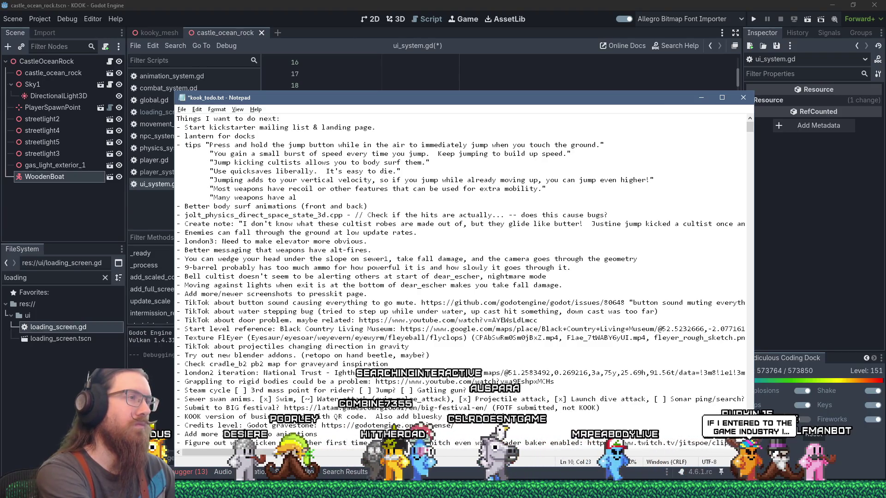
pyautogui.write('t-fires that provide')
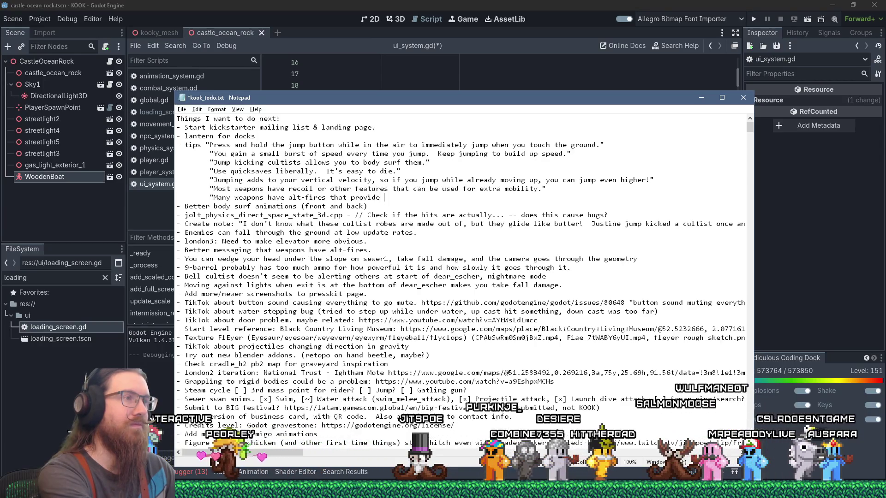
pyautogui.write('special utility.')
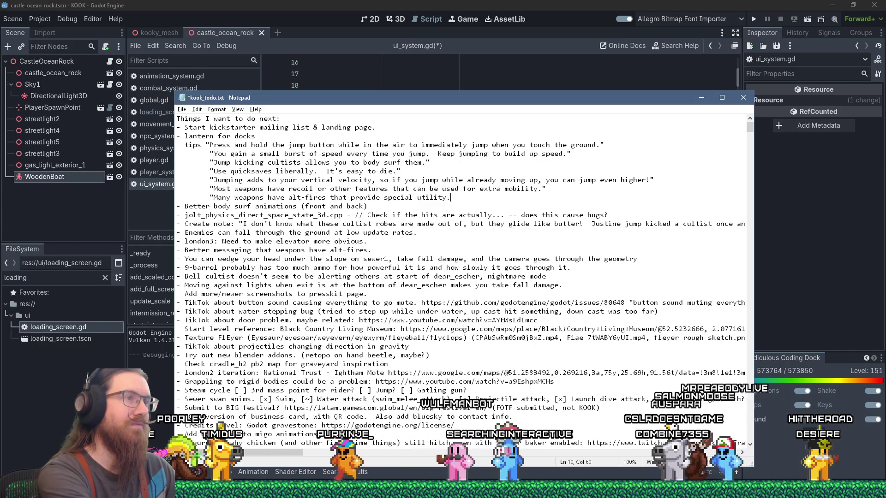
pyautogui.write('Ex')
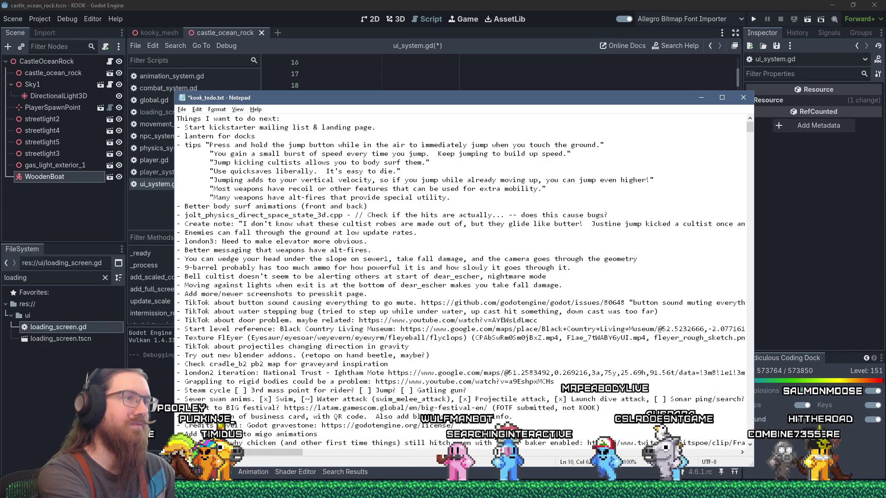
pyautogui.write('periment')
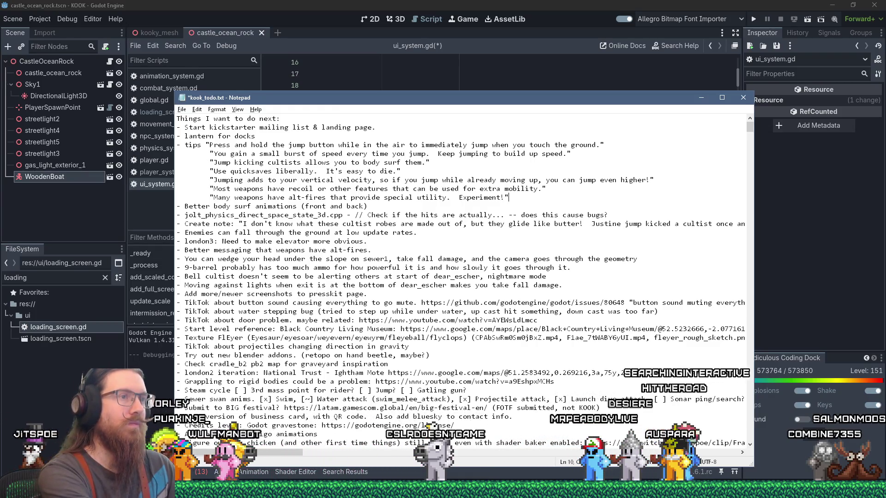
pyautogui.write('!"')
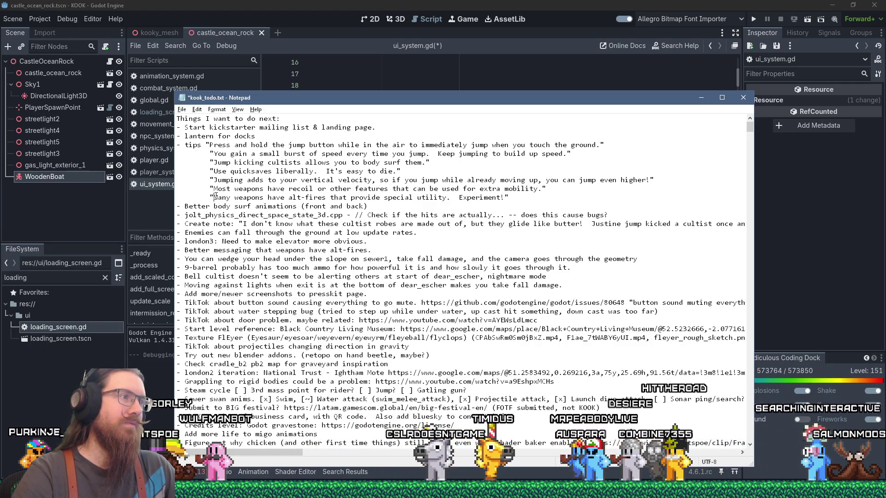
pyautogui.moveTo(214, 198); pyautogui.dragTo(501, 198)
pyautogui.rightClick(501, 197)
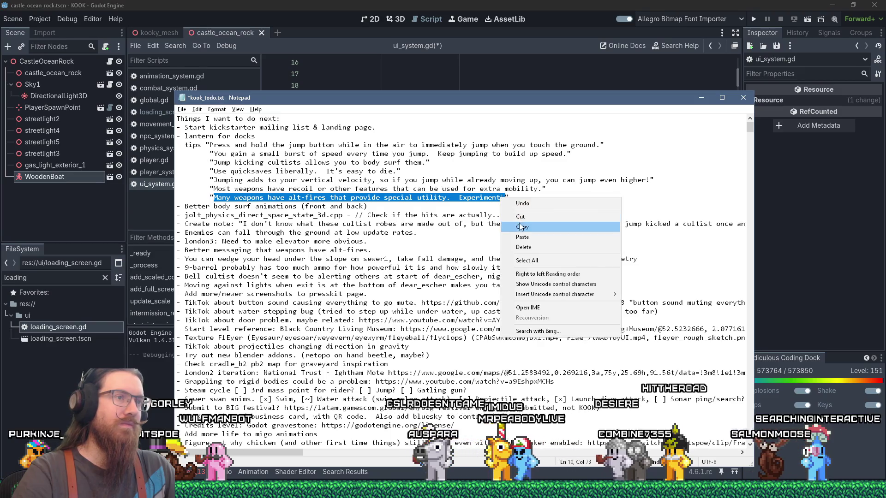
# - Paste the alt-fire tip into B158 and enter key TIP_ALT_FIRE_UTILITY in A158
pyautogui.click(519, 223)
pyautogui.hotkey('alt', 'Tab')
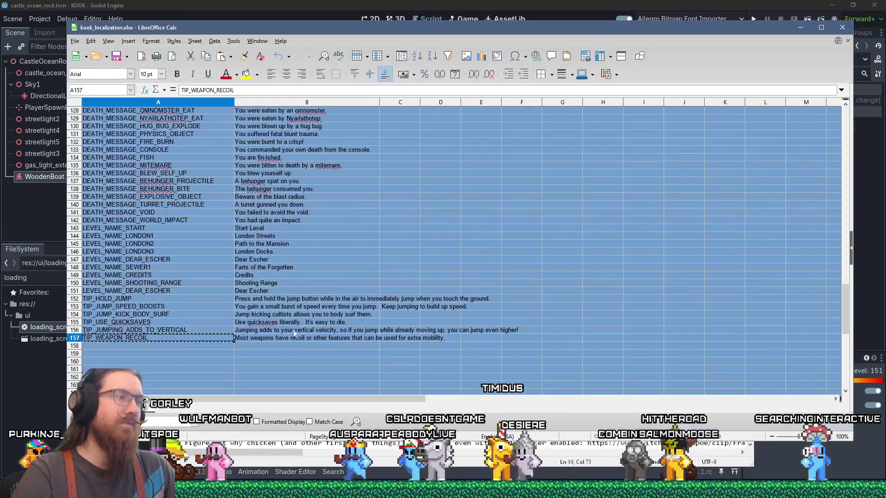
pyautogui.click(278, 347)
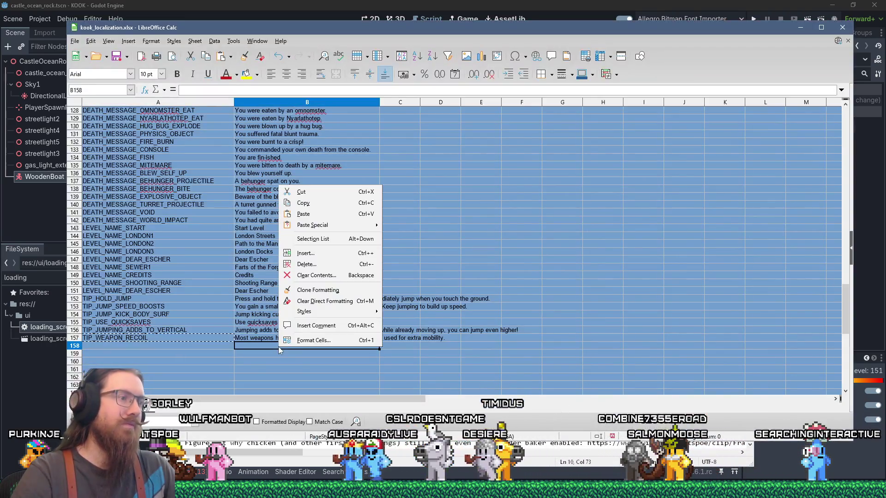
pyautogui.rightClick(278, 347)
pyautogui.click(296, 214)
pyautogui.click(176, 346)
pyautogui.write('TIP_AL')
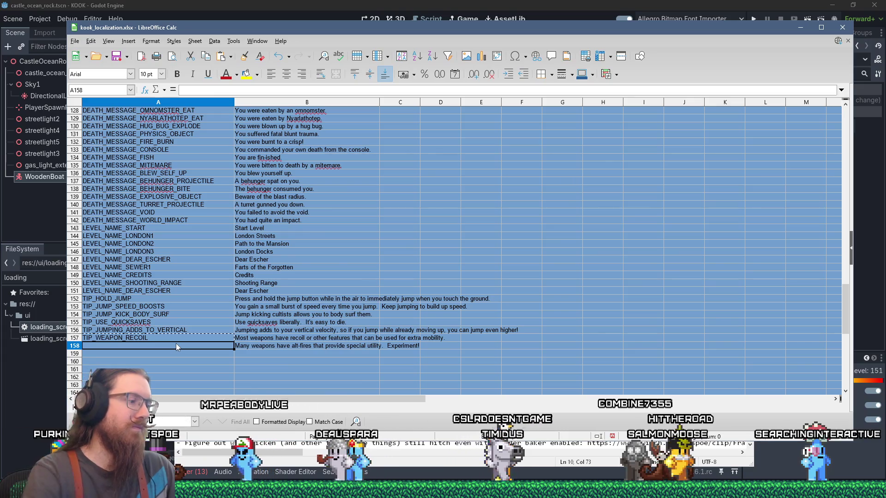
pyautogui.write('T_FIRE_UTILITY')
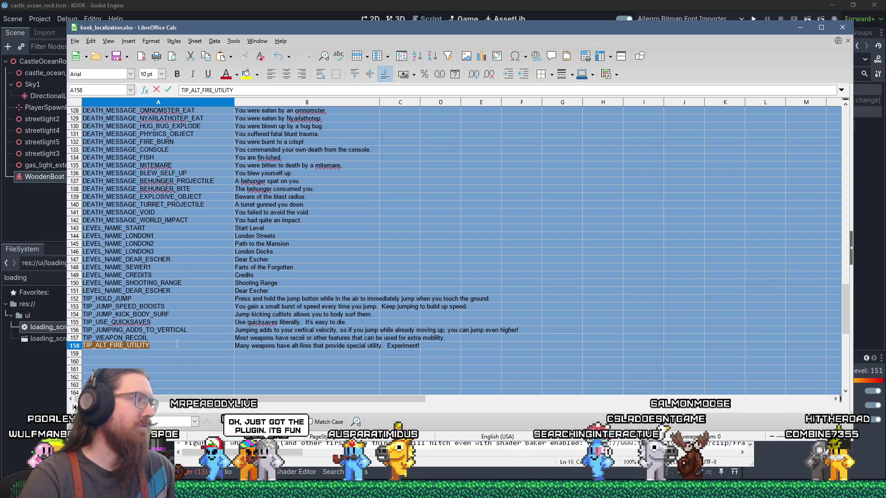
# - Append "TIP_ALT_FIRE_UTILITY" to loading_tip_list, then open loading_screen.tscn in Godot
pyautogui.hotkey('alt', 'Tab')
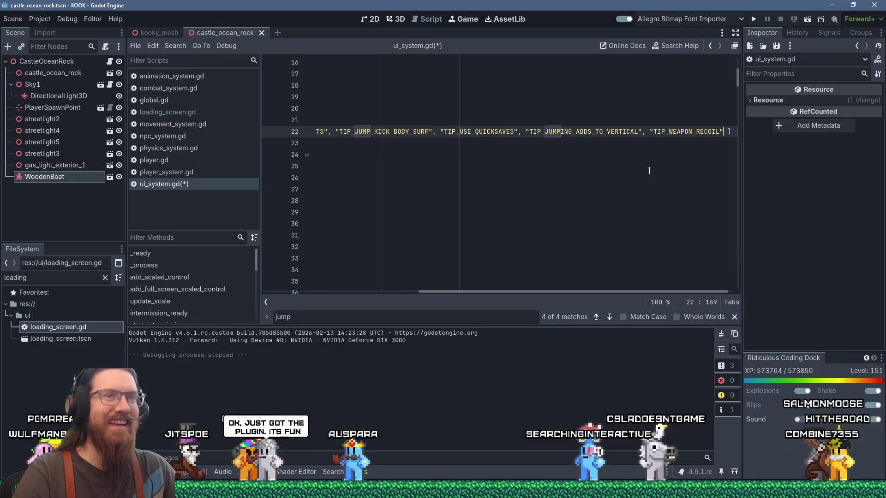
pyautogui.write(', "TIP_ALT_FIRE_UTILITY')
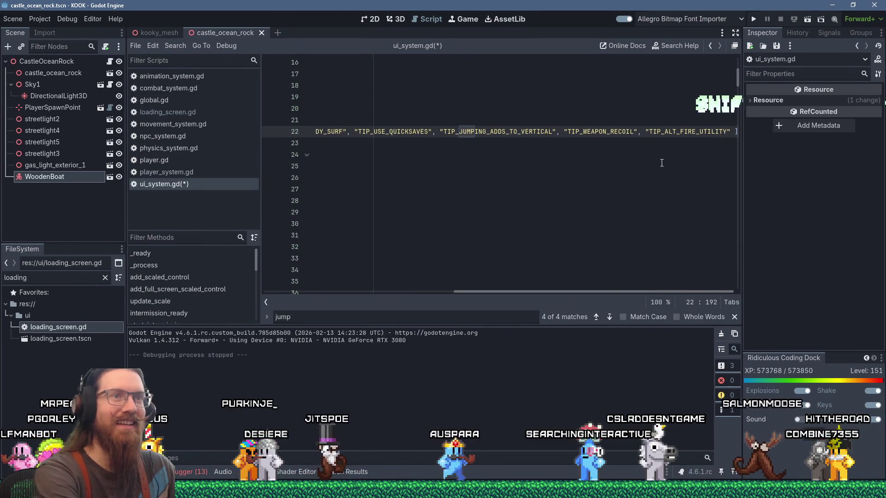
pyautogui.hotkey('alt', 'Tab')
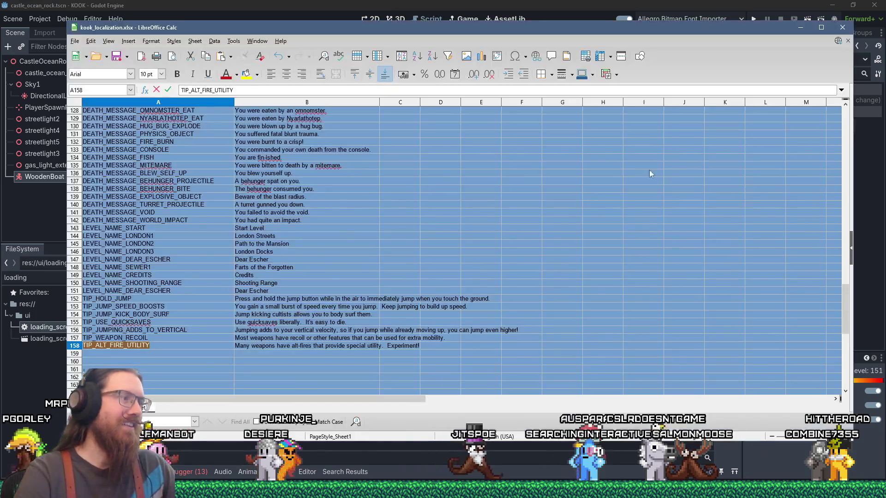
pyautogui.click(215, 352)
pyautogui.hotkey('alt', 'Tab')
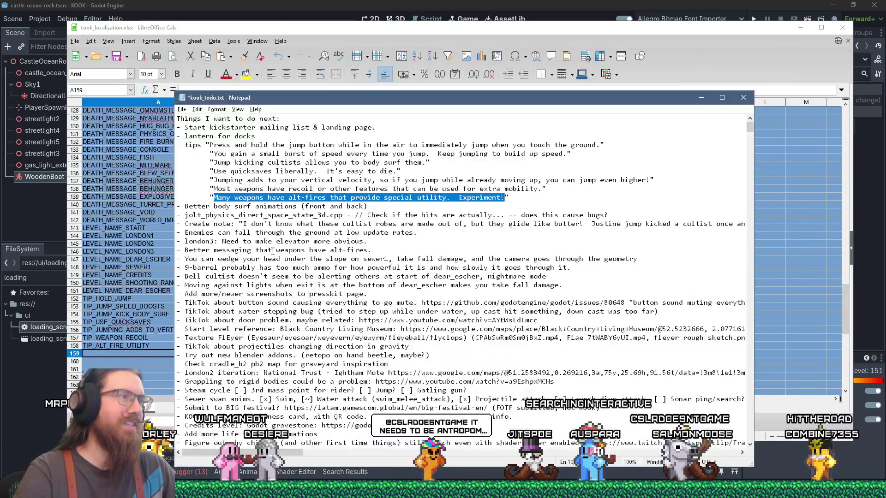
pyautogui.hotkey('alt', 'Tab')
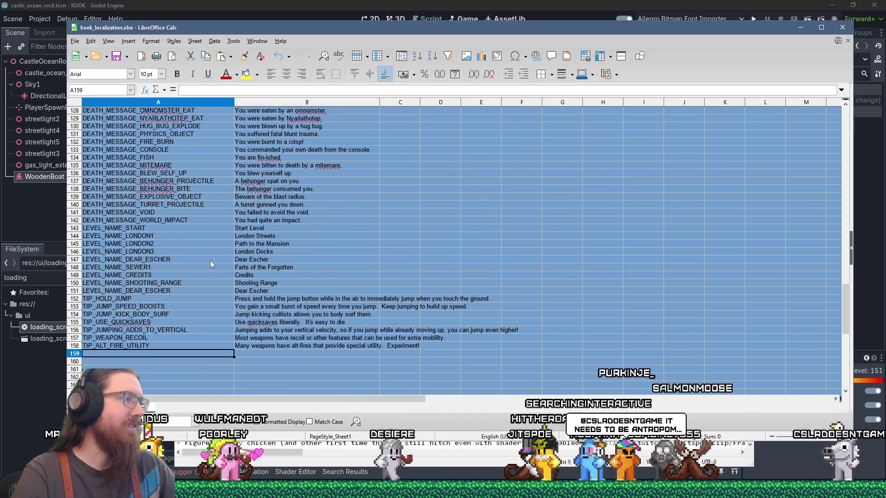
pyautogui.click(323, 4)
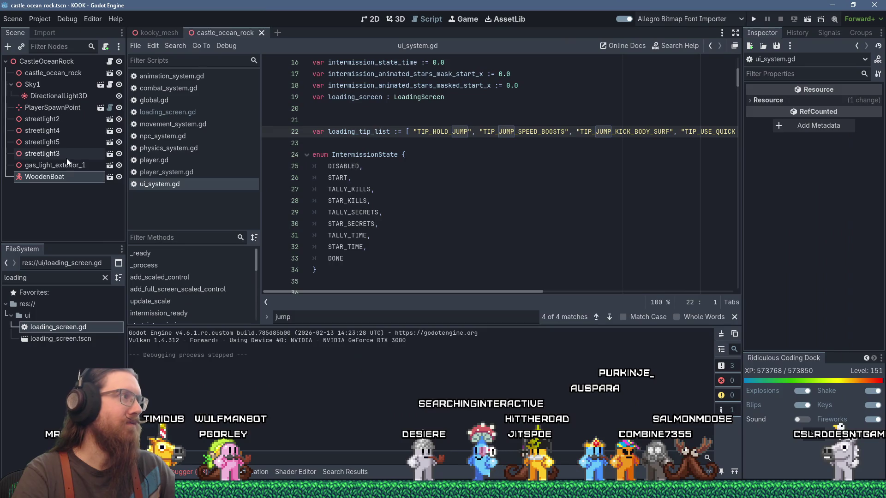
pyautogui.doubleClick(73, 339)
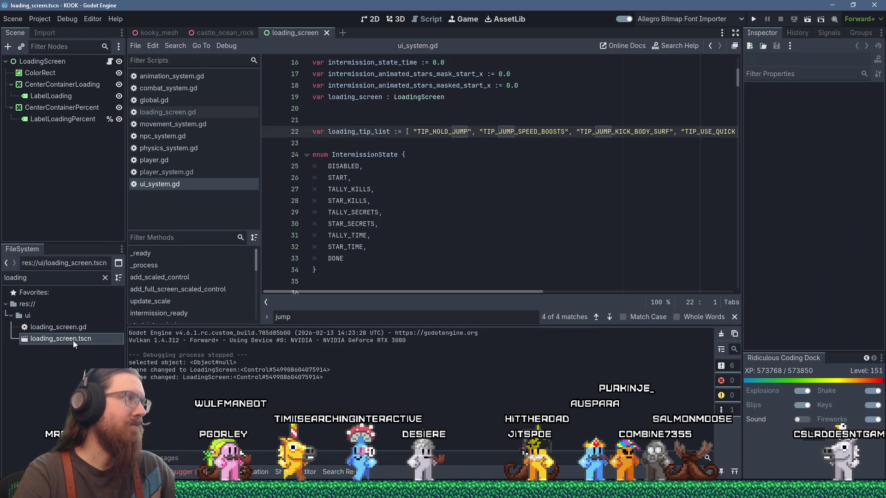
# - In the 2D view, select CenterContainerPercent and pan to frame the MENU_LOADING and MENU_LOADING_PERCENT labels
pyautogui.click(43, 62)
pyautogui.click(394, 18)
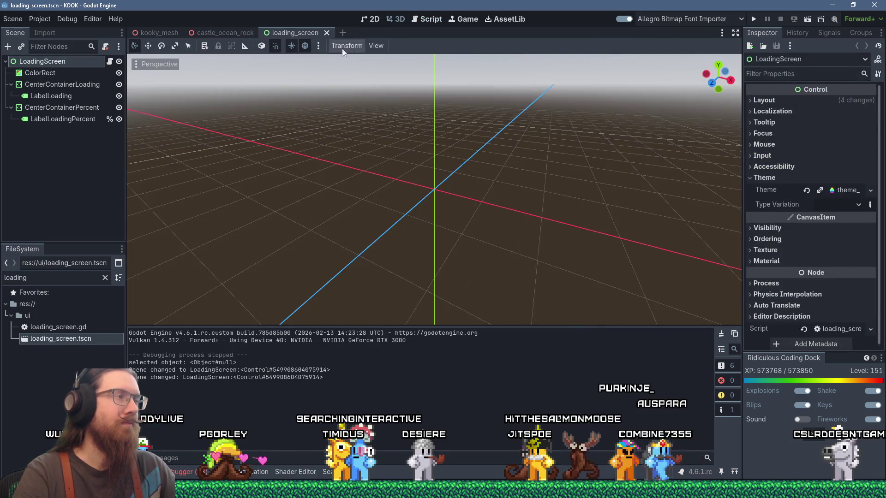
pyautogui.click(371, 21)
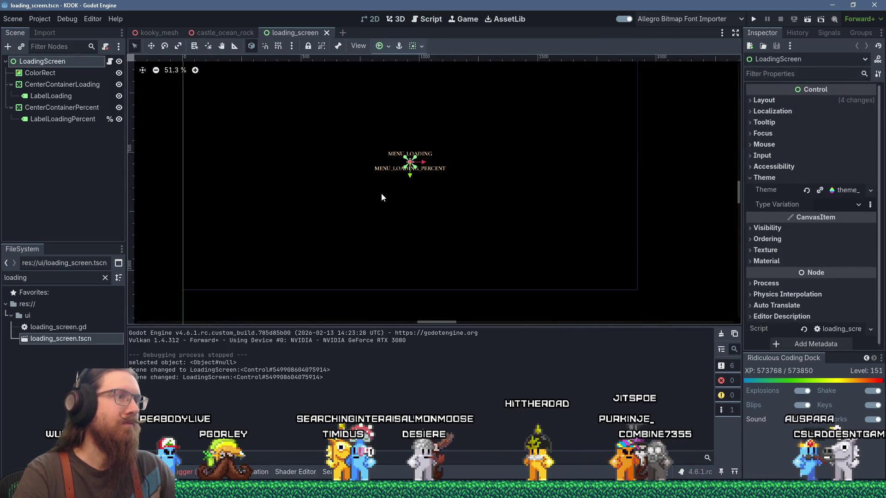
pyautogui.click(79, 111)
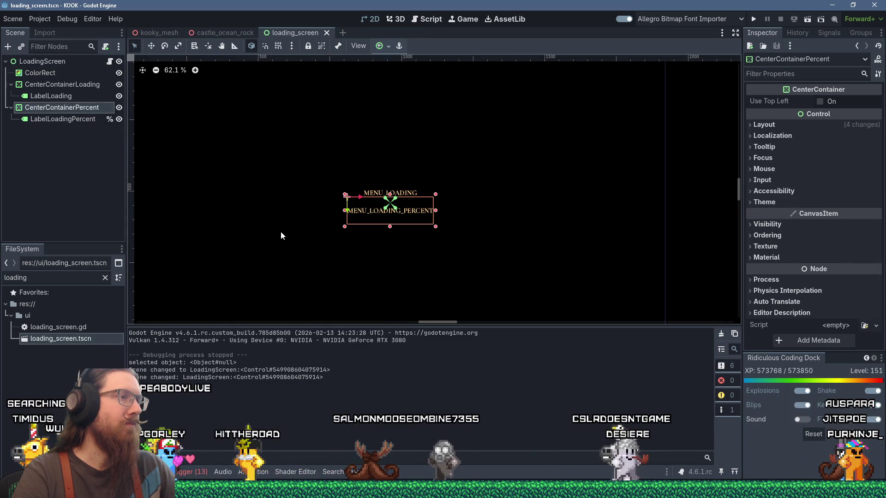
pyautogui.scroll(-3, 304, 181)
pyautogui.moveTo(304, 181); pyautogui.dragTo(296, 204)
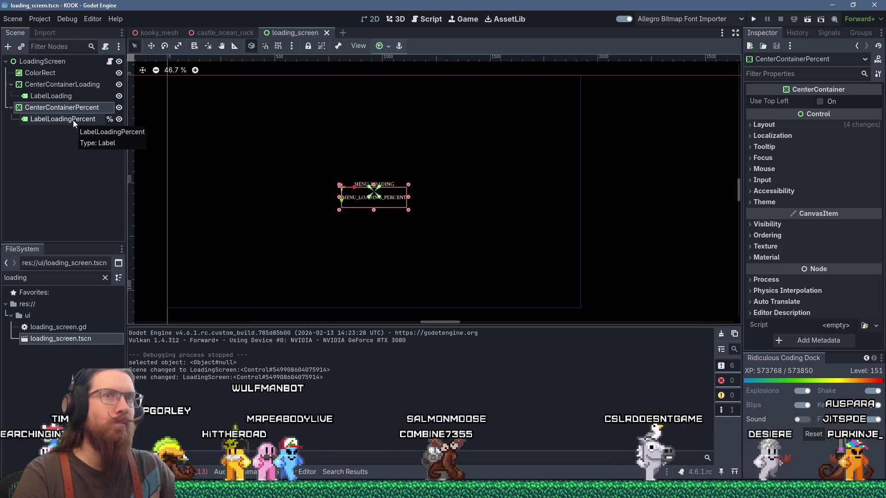
# - Duplicate CenterContainerPercent and rename the copy CenterContainerTips
pyautogui.rightClick(68, 109)
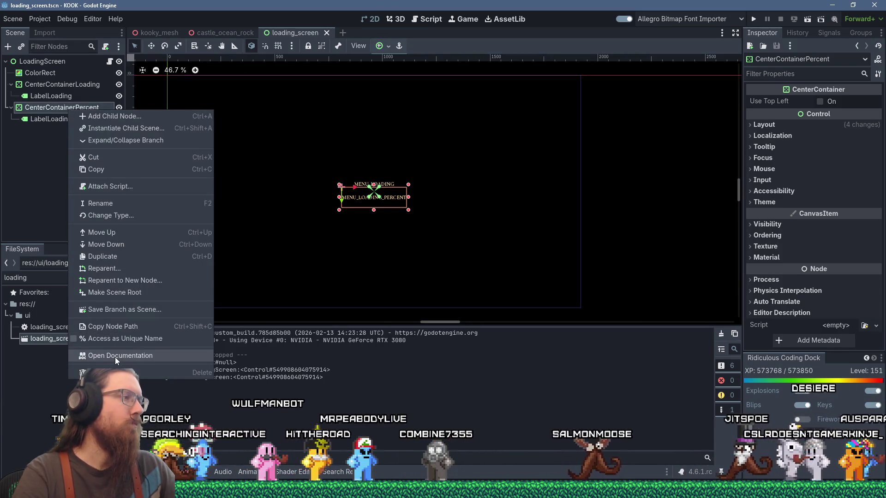
pyautogui.click(114, 256)
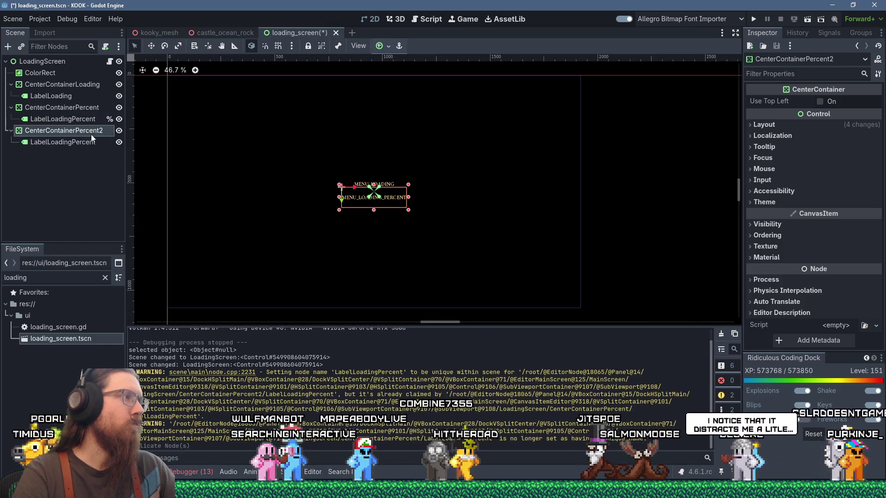
pyautogui.moveTo(76, 131); pyautogui.dragTo(134, 133)
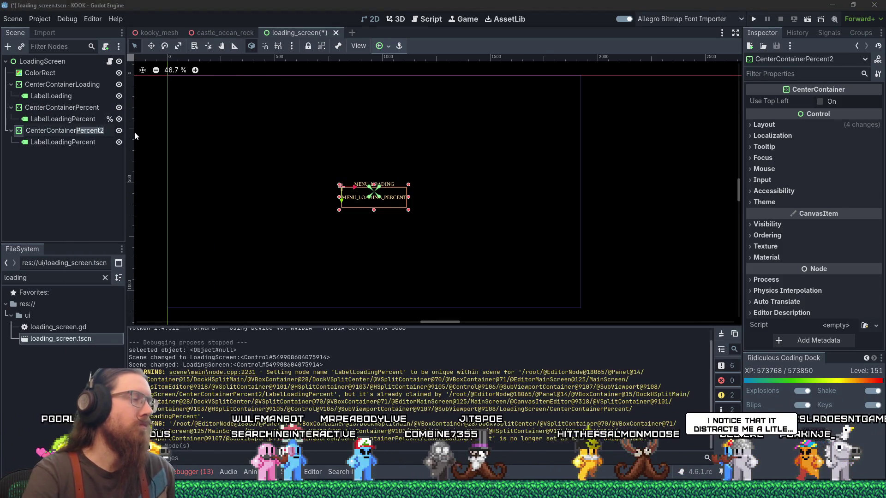
pyautogui.write('Tips')
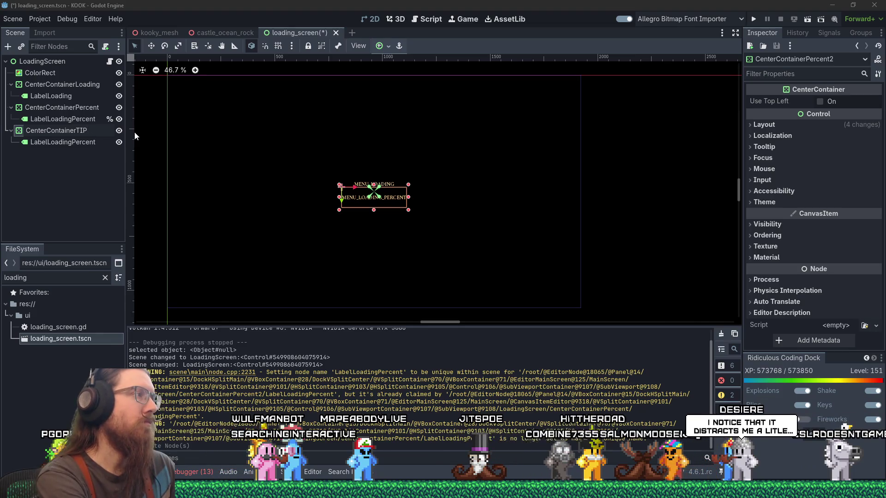
pyautogui.press('Return')
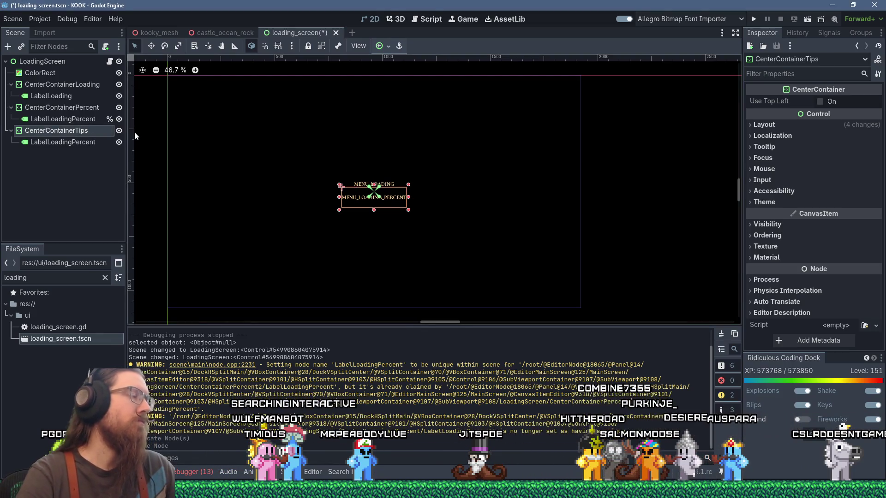
# - Rename the copied label LabelTip, correct the container name to CenterContainerTip, and select LabelTip
pyautogui.doubleClick(87, 142)
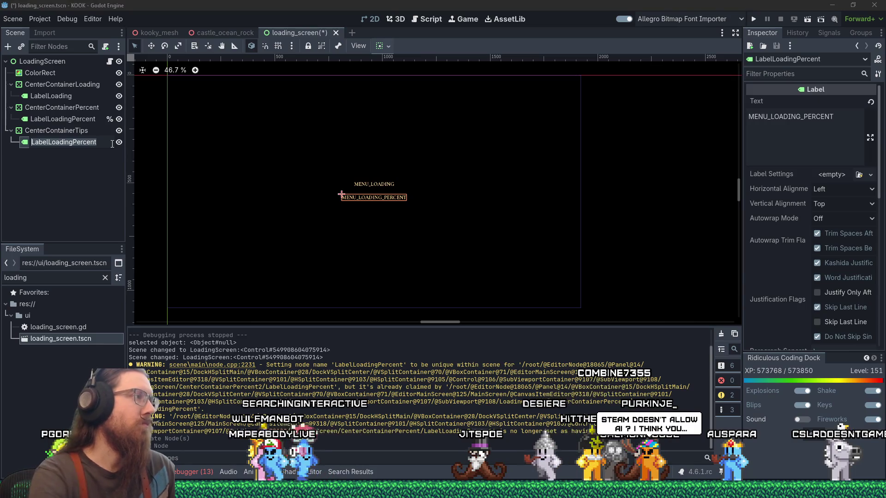
pyautogui.write('LabelTip')
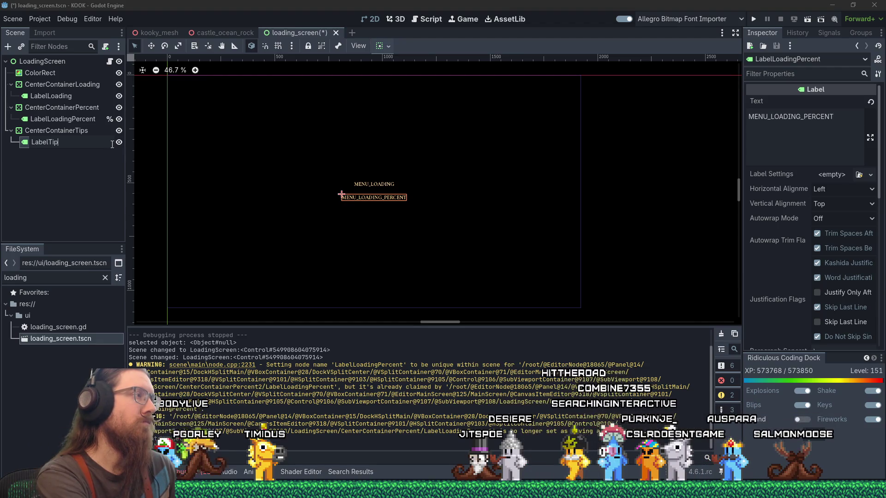
pyautogui.press('Return')
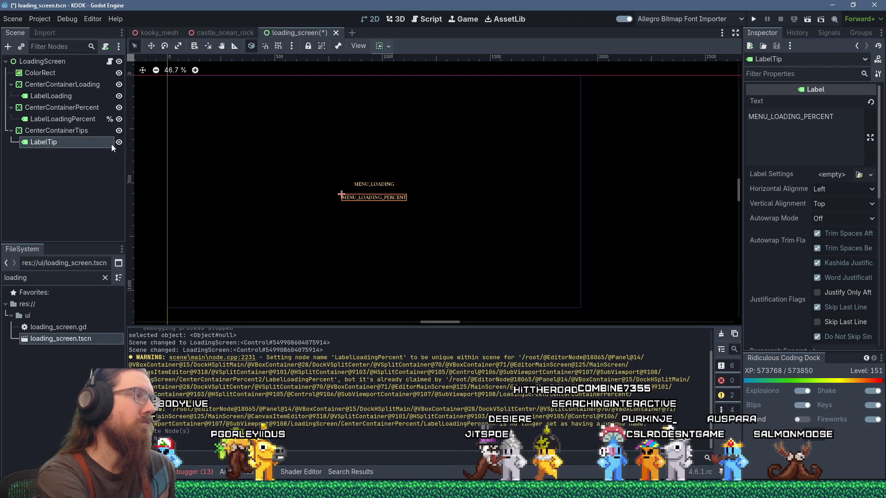
pyautogui.click(82, 132)
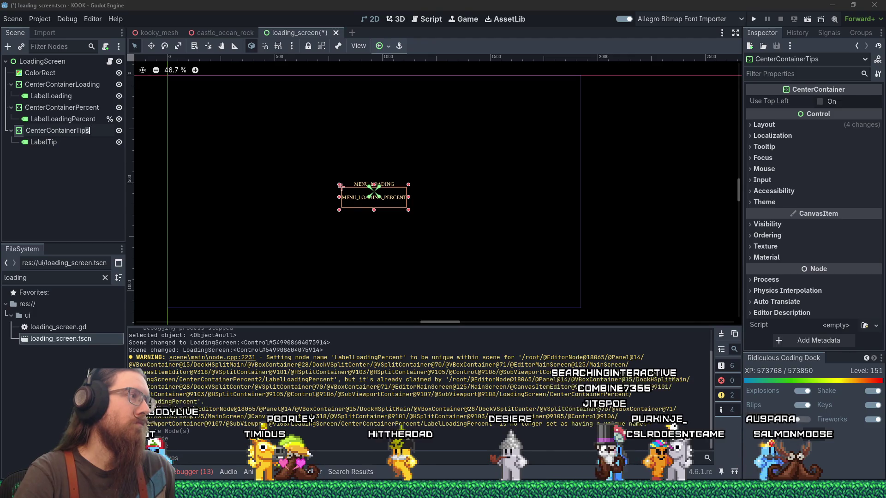
pyautogui.click(89, 131)
pyautogui.press('BackSpace')
pyautogui.press('Return')
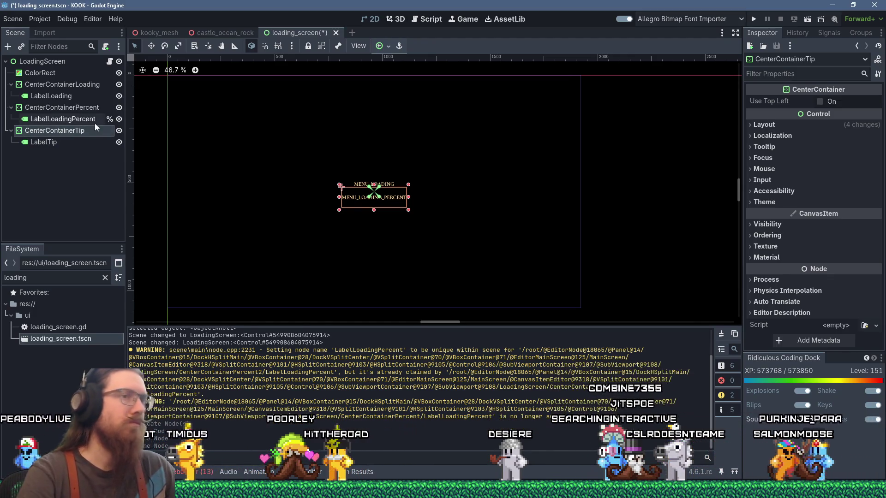
pyautogui.click(42, 141)
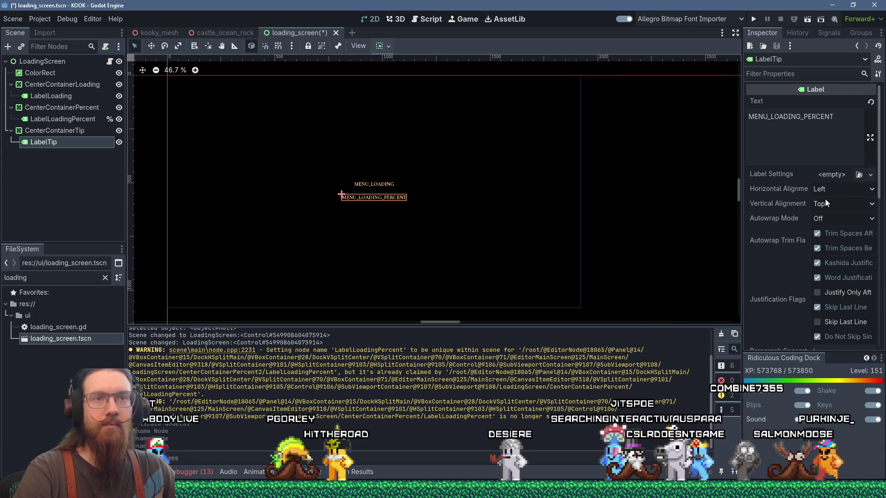
pyautogui.scroll(-10, 787, 289)
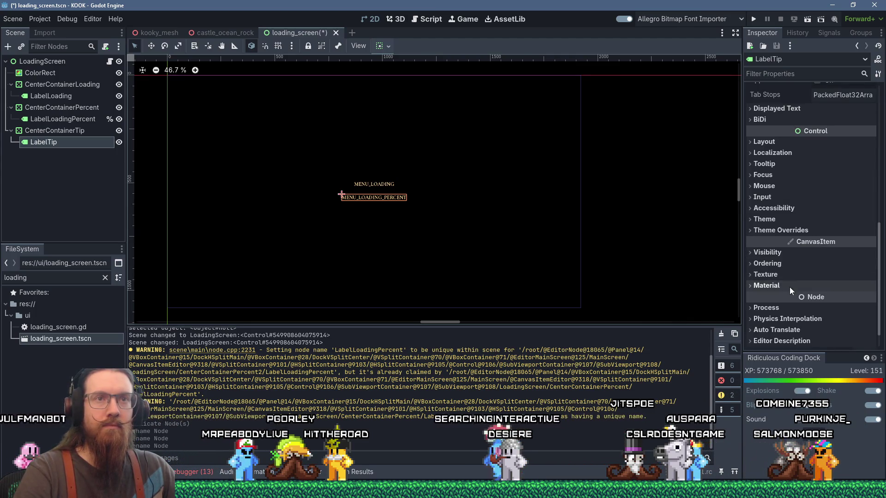
# - Filter the Inspector by 'theme' and assign theme_menu_small.tres as LabelTip's theme
pyautogui.click(772, 74)
pyautogui.write('theme')
pyautogui.click(746, 121)
pyautogui.click(750, 113)
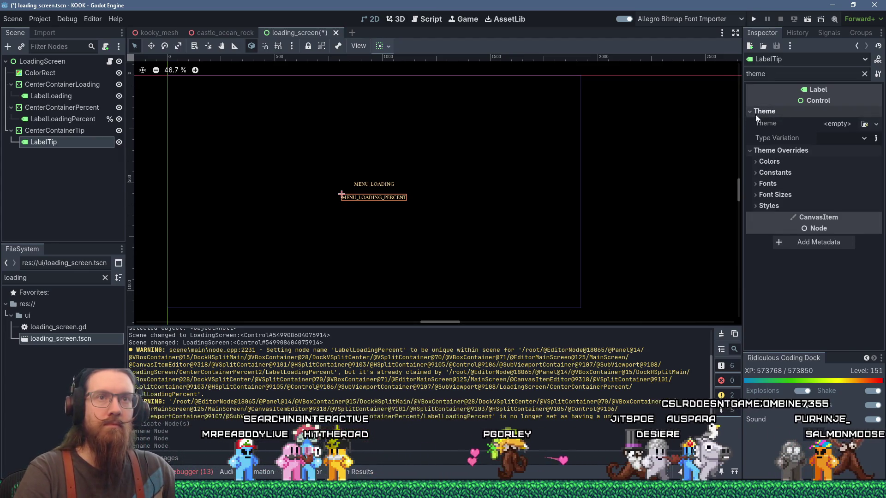
pyautogui.click(864, 124)
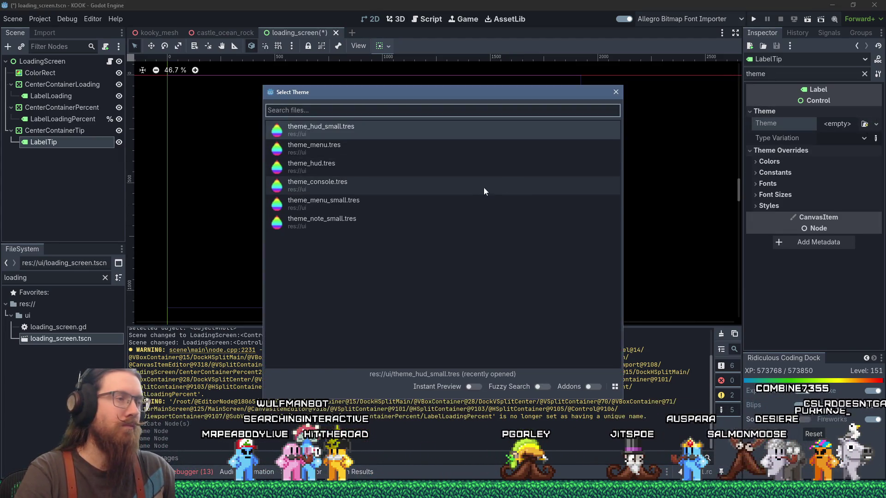
pyautogui.click(378, 203)
pyautogui.scroll(3, 378, 205)
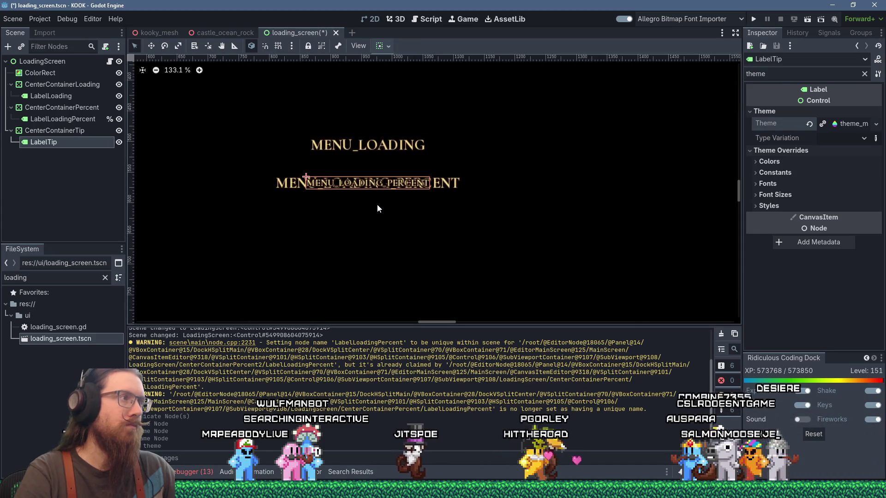
# - Nudge CenterContainerTip down two pixels below the percent text, then reselect LabelTip
pyautogui.click(96, 129)
pyautogui.press('Down')
pyautogui.press('Down')
pyautogui.press('Down')
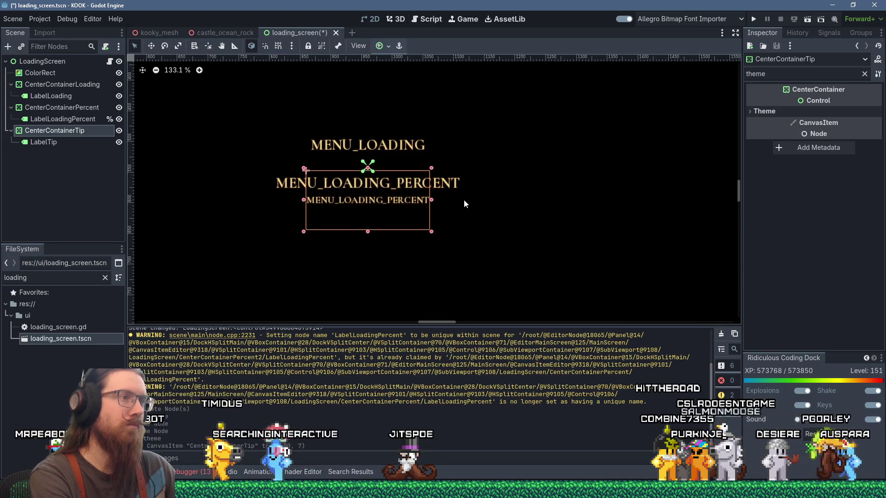
pyautogui.press('Down')
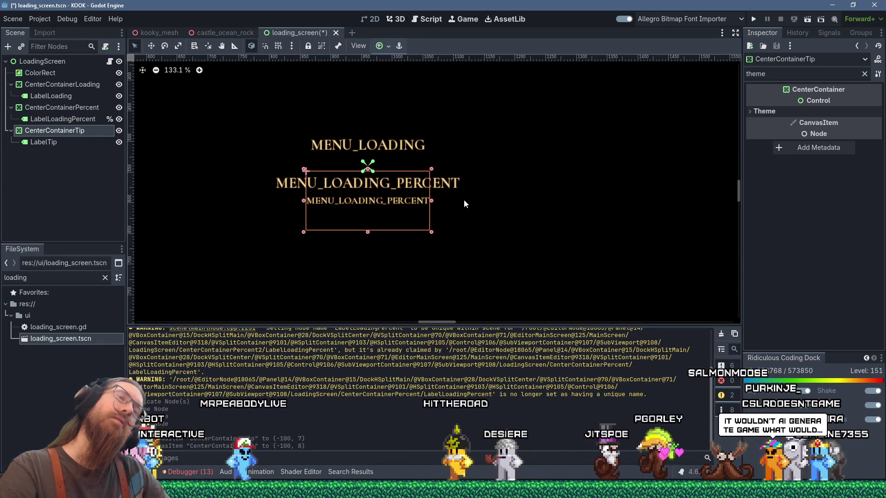
pyautogui.click(59, 143)
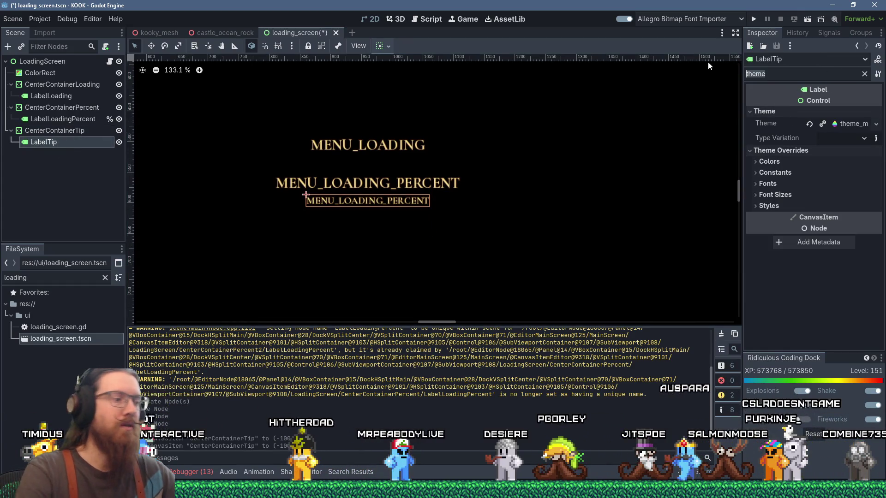
# - Set LabelTip's autowrap mode to Word (Smart)
pyautogui.write('wap')
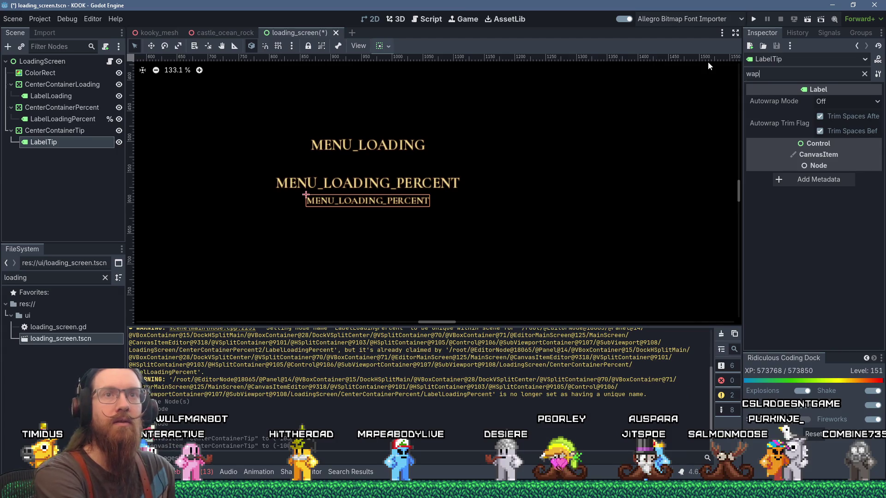
pyautogui.click(870, 102)
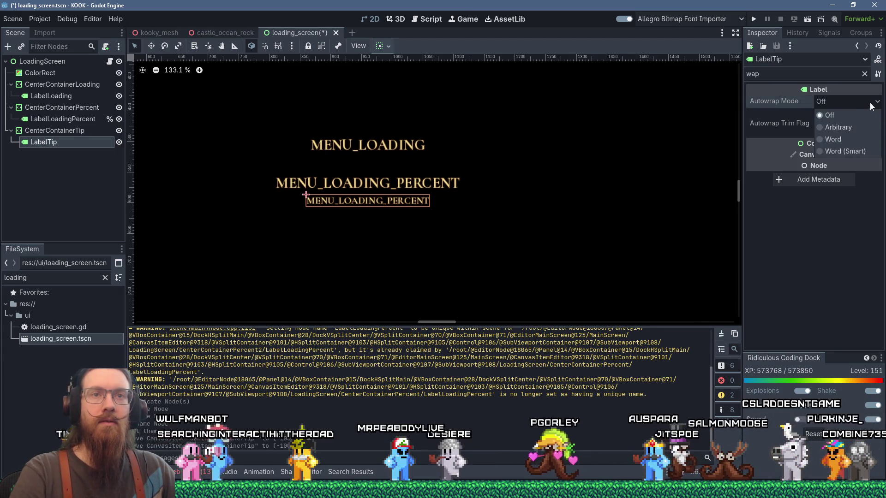
pyautogui.click(868, 155)
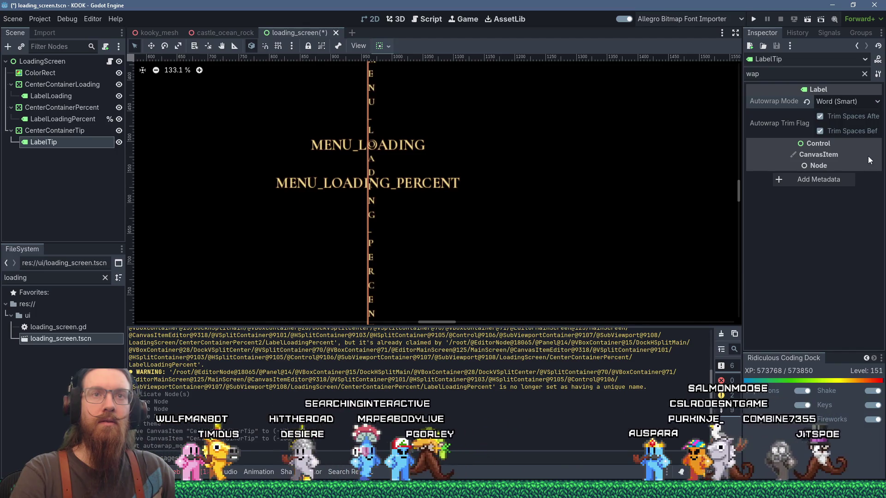
pyautogui.scroll(-5, 474, 156)
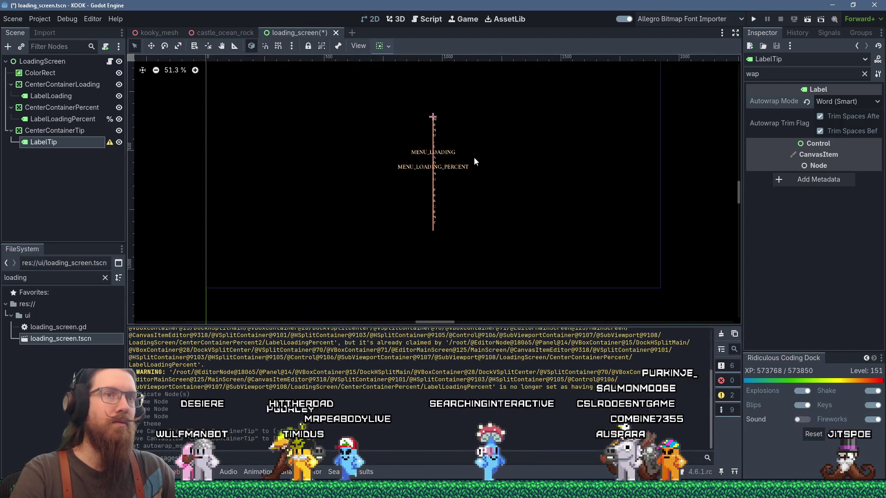
pyautogui.scroll(3, 474, 156)
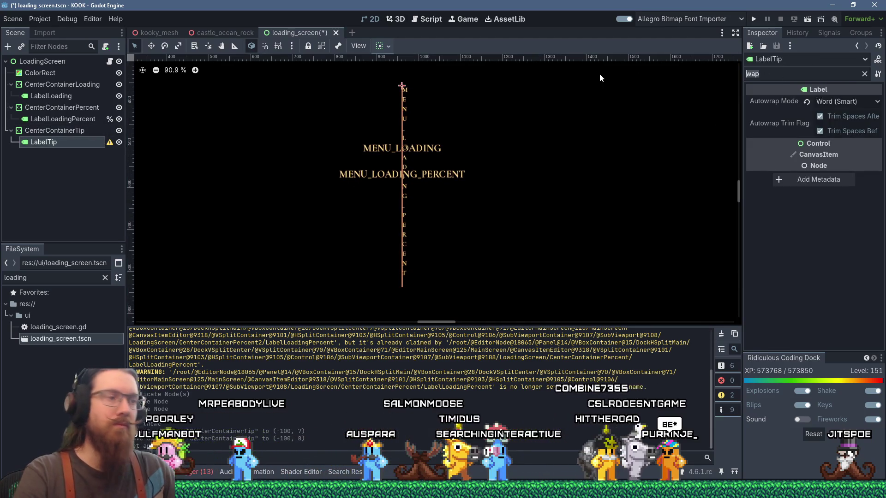
# - Give LabelTip a custom minimum width of 250 px
pyautogui.press('BackSpace')
pyautogui.press('BackSpace')
pyautogui.press('BackSpace')
pyautogui.write('widt')
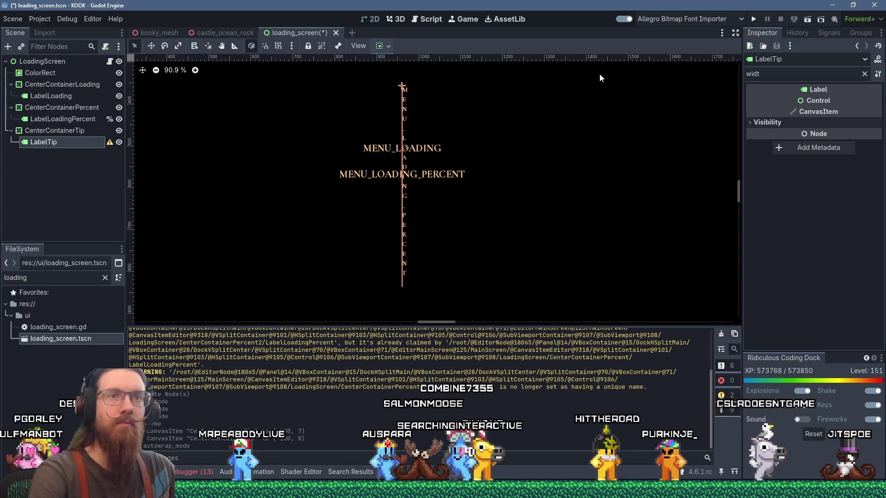
pyautogui.moveTo(759, 74); pyautogui.dragTo(741, 74)
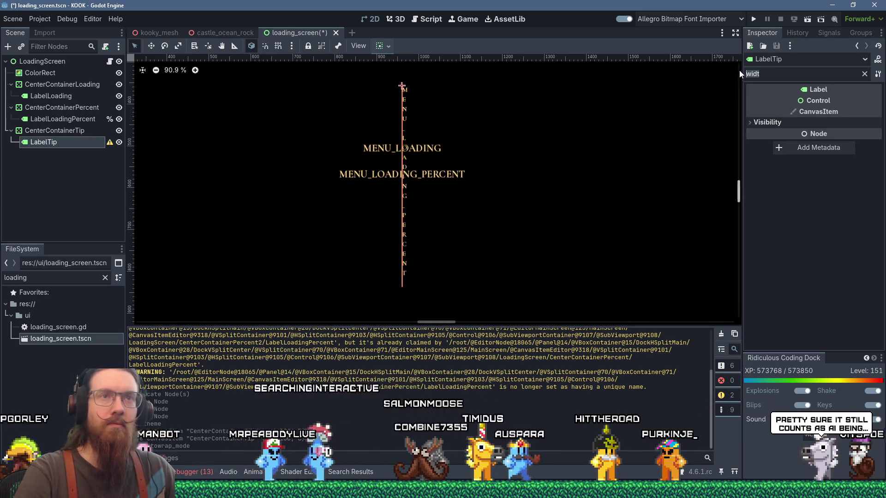
pyautogui.write('mini')
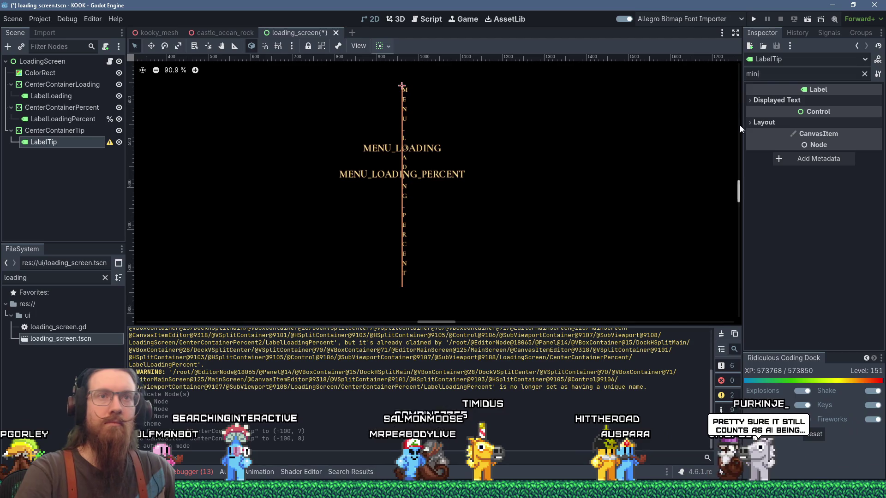
pyautogui.click(749, 122)
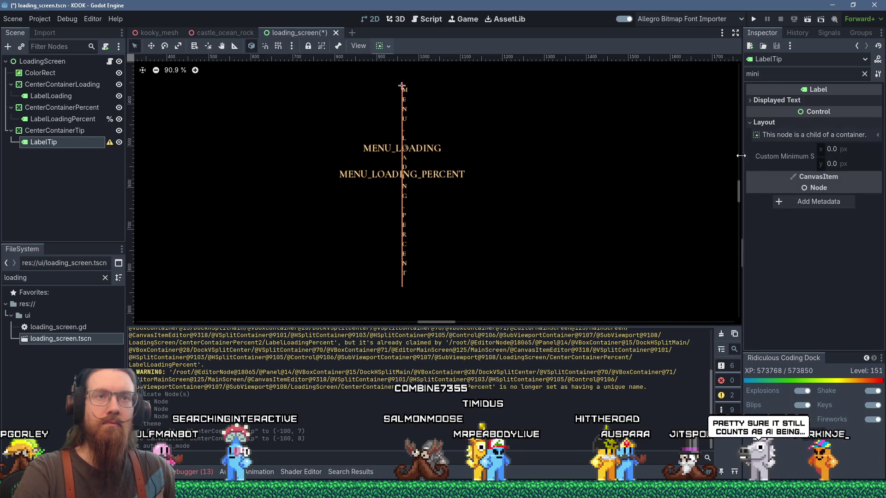
pyautogui.moveTo(742, 156); pyautogui.dragTo(672, 159)
pyautogui.click(810, 149)
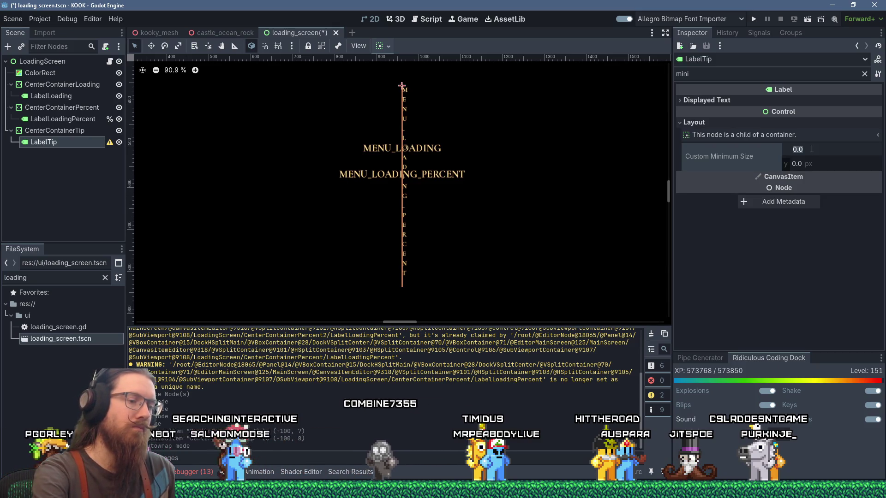
pyautogui.write('250')
pyautogui.press('Return')
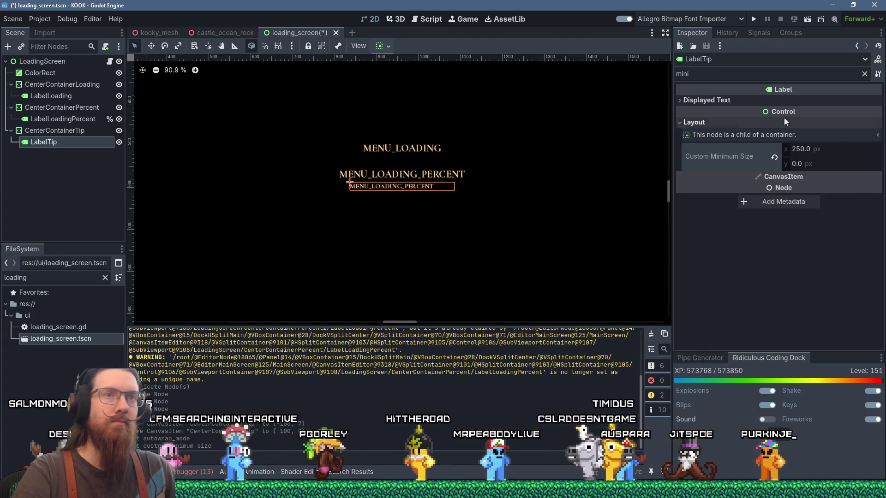
# - Set LabelTip's horizontal alignment to Center
pyautogui.click(748, 101)
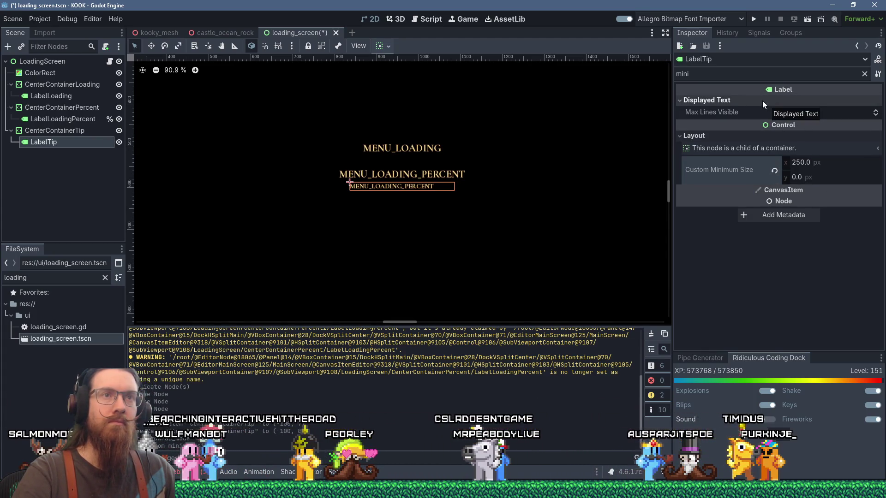
pyautogui.click(746, 79)
pyautogui.write('alig')
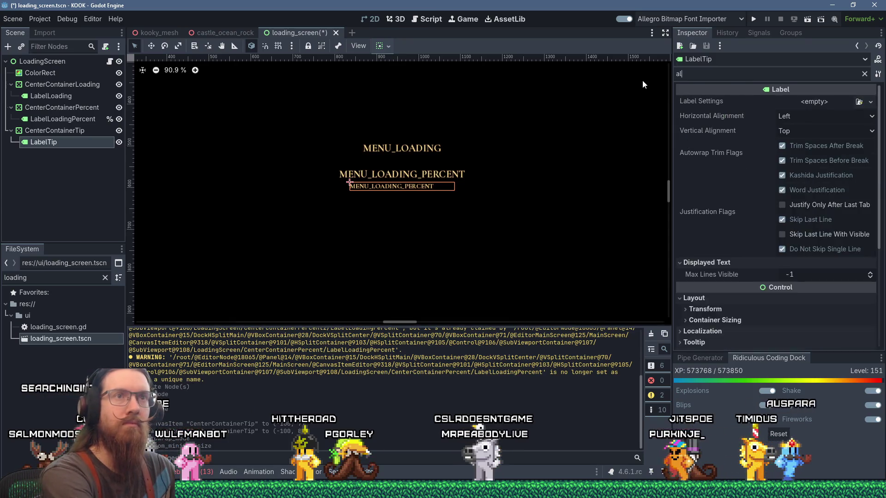
pyautogui.click(827, 115)
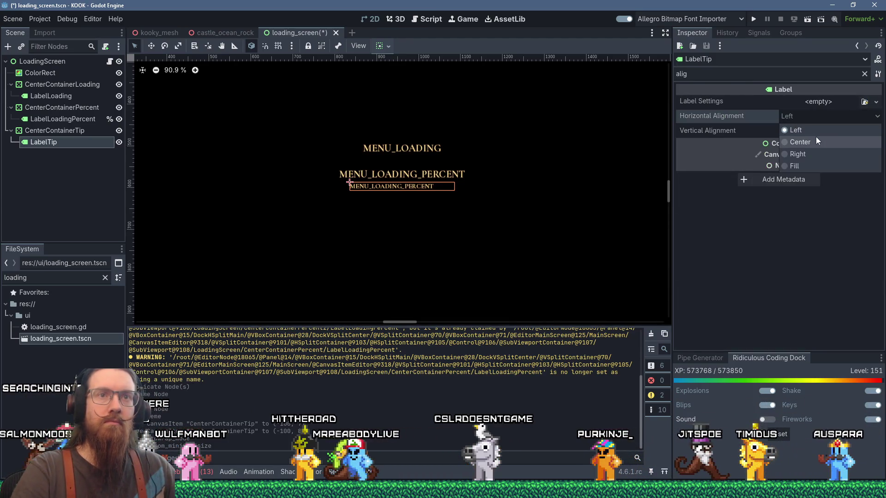
pyautogui.click(816, 137)
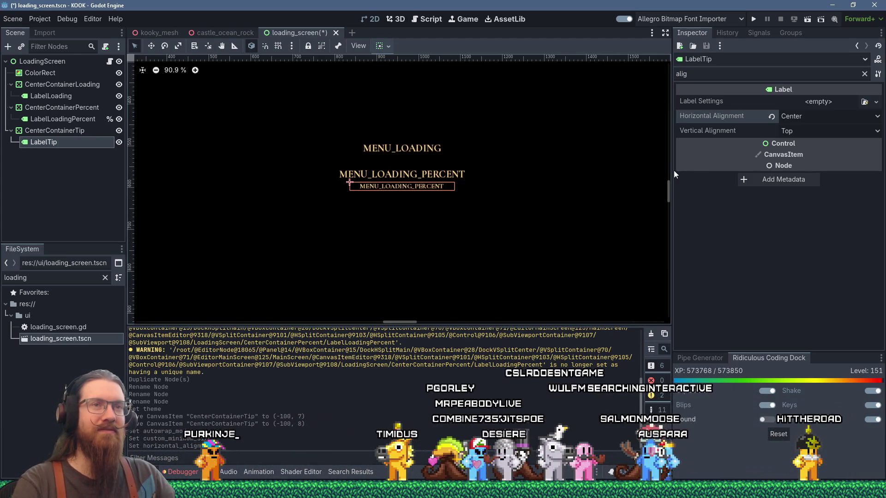
pyautogui.moveTo(690, 159)
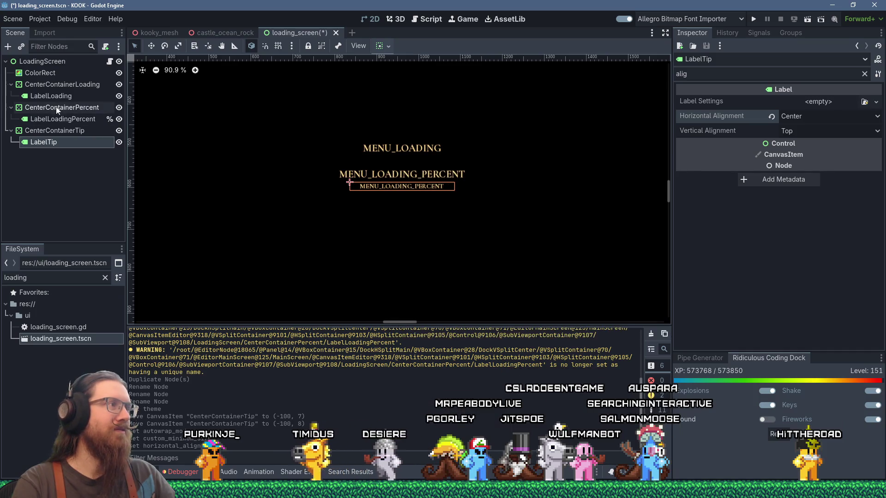
# - Clear the Inspector filter and try theme_hud.tres as LabelTip's theme
pyautogui.click(57, 130)
pyautogui.click(44, 142)
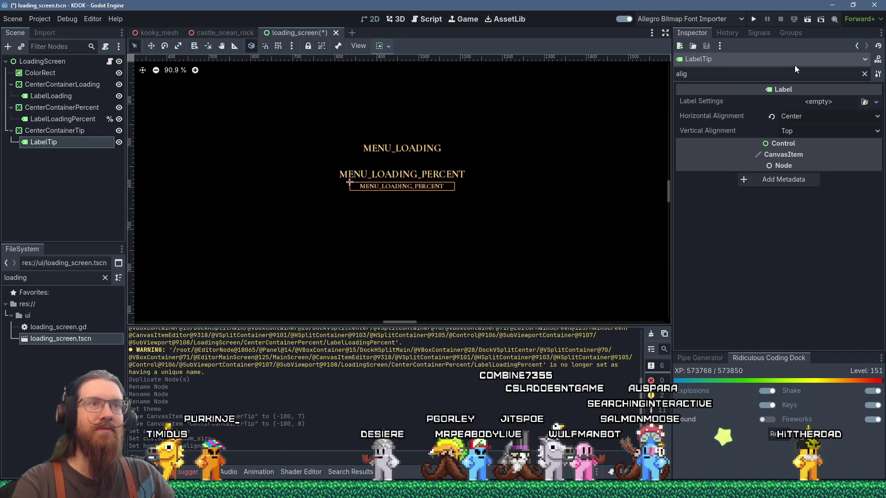
pyautogui.click(864, 74)
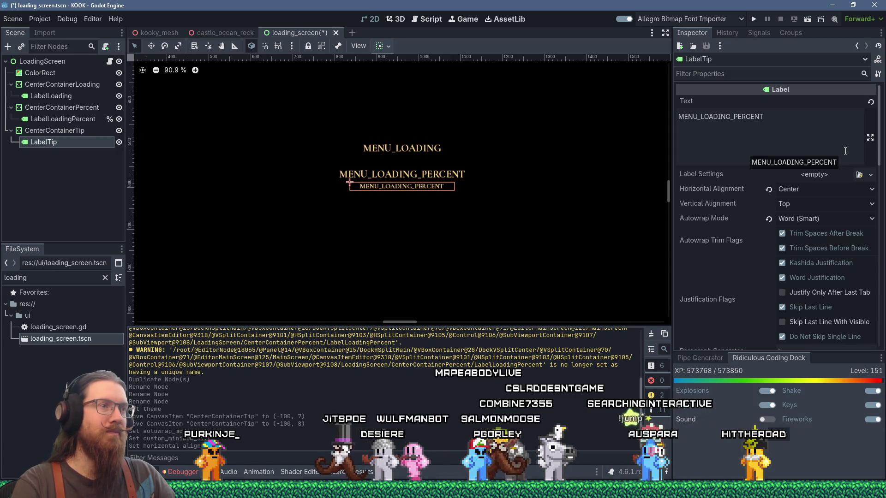
pyautogui.scroll(-15, 712, 294)
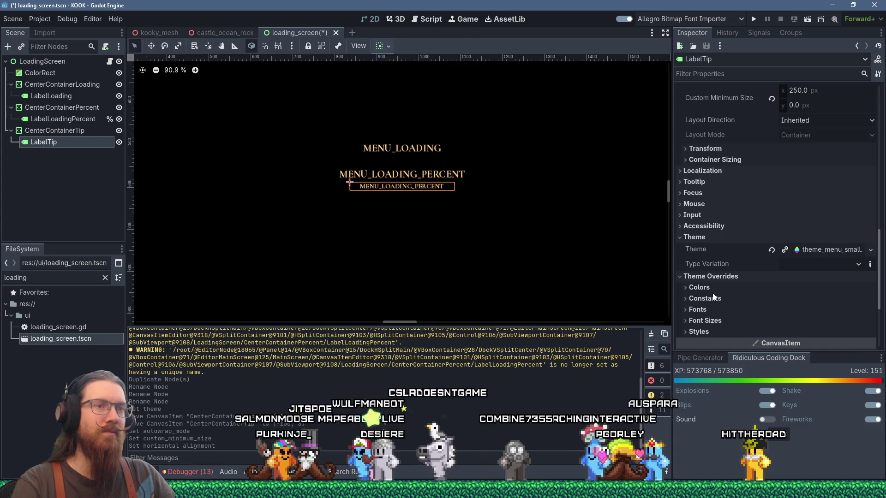
pyautogui.click(854, 249)
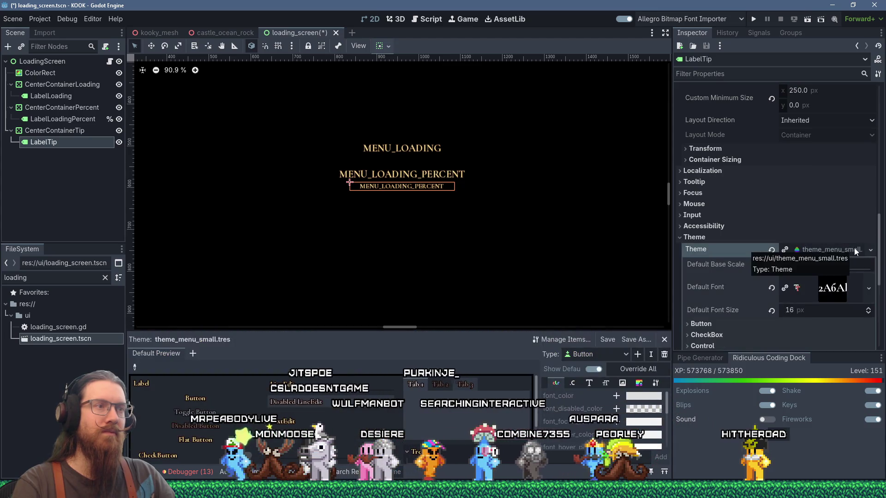
pyautogui.click(870, 250)
pyautogui.click(826, 293)
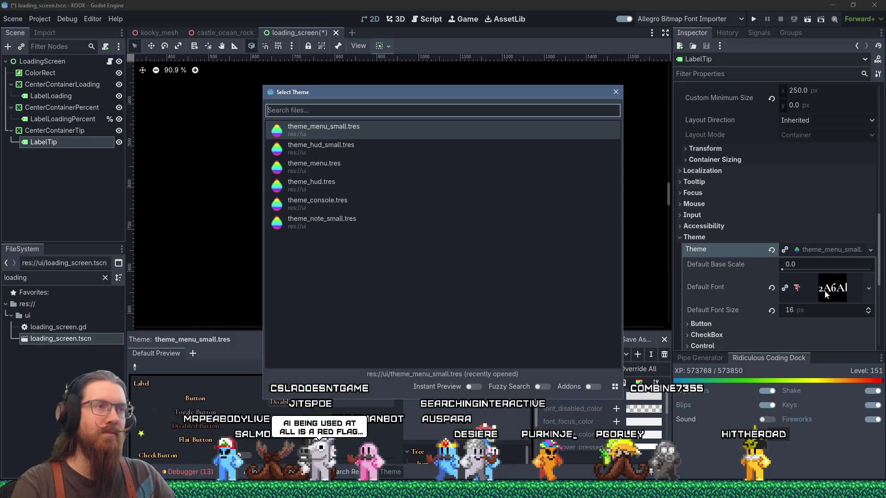
pyautogui.click(353, 187)
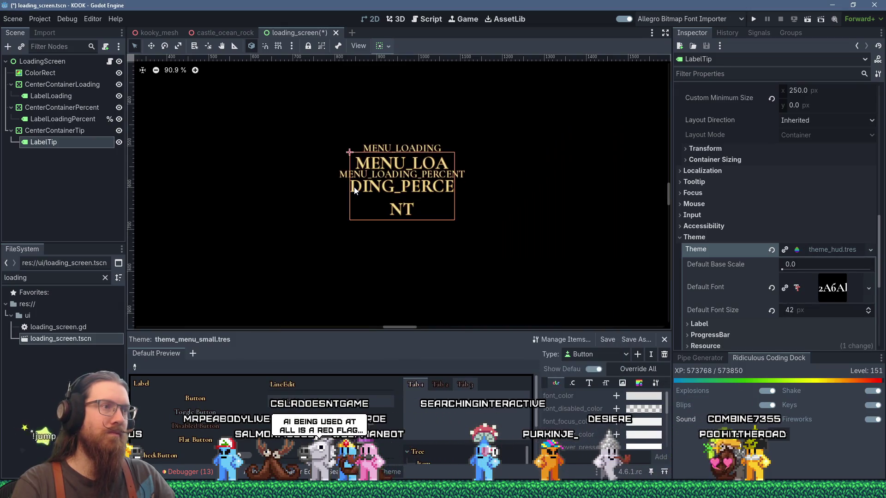
# - Browse the theme's font options without changing them, then try theme_hud_small.tres instead
pyautogui.click(862, 287)
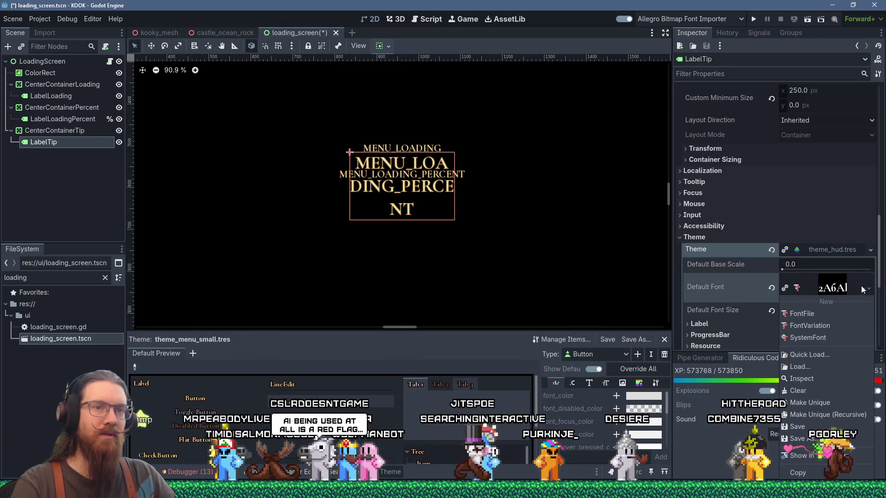
pyautogui.click(808, 356)
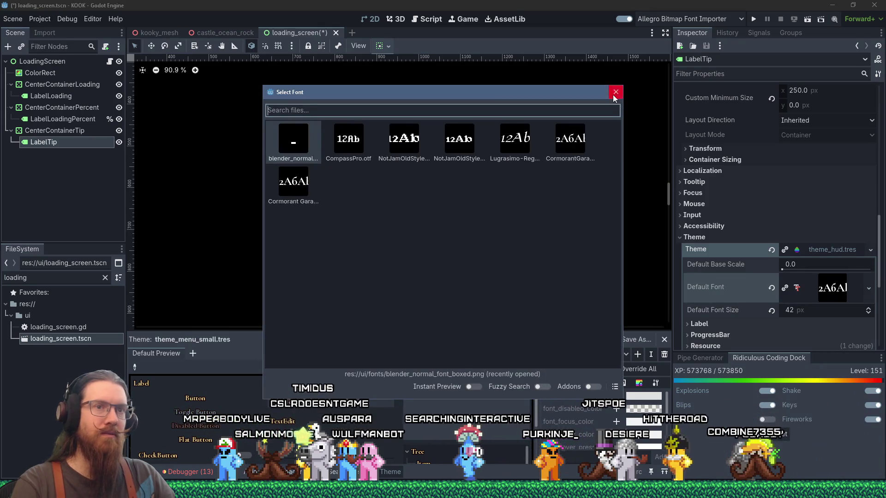
pyautogui.click(615, 92)
pyautogui.click(854, 252)
pyautogui.click(870, 250)
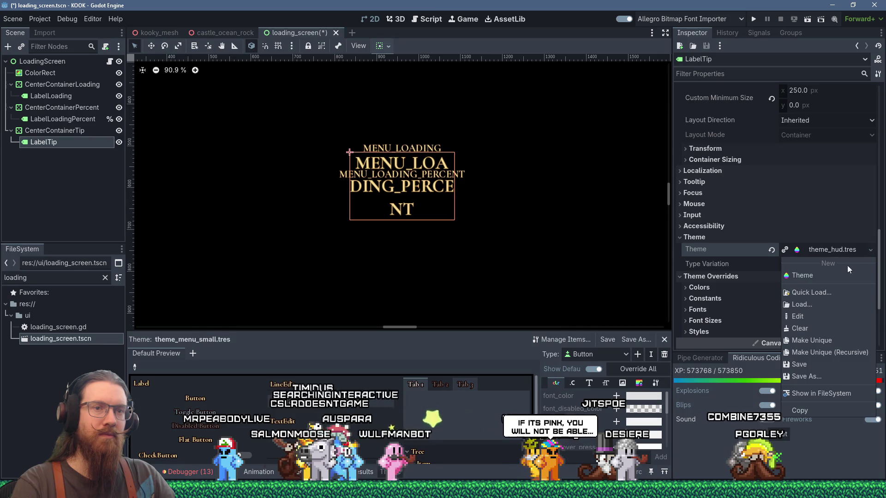
pyautogui.click(823, 294)
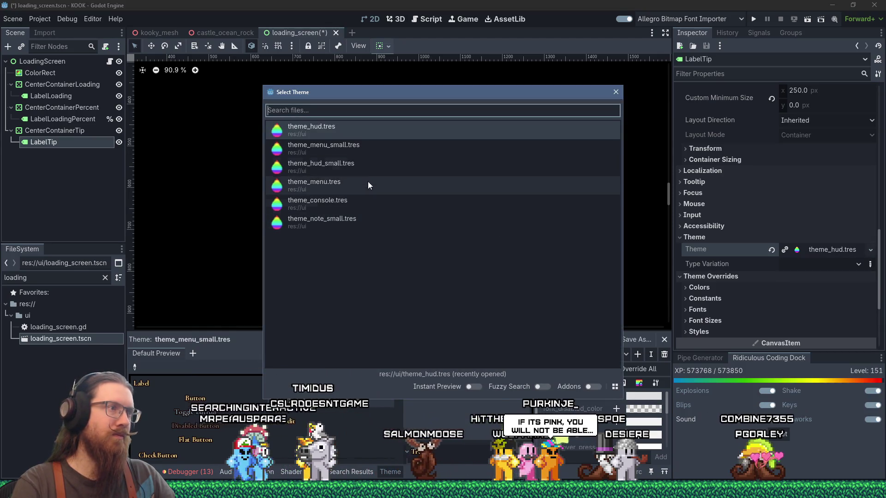
pyautogui.doubleClick(365, 167)
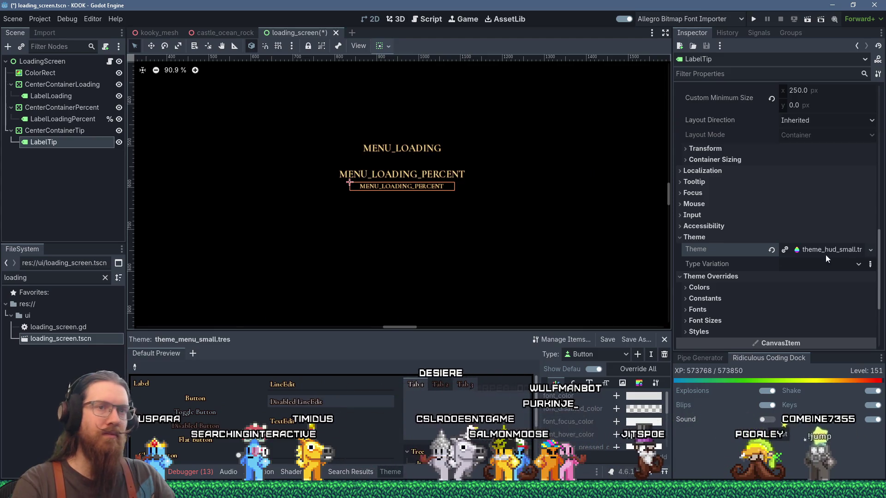
# - Switch LabelTip's theme back to theme_menu_small.tres
pyautogui.click(870, 250)
pyautogui.click(809, 291)
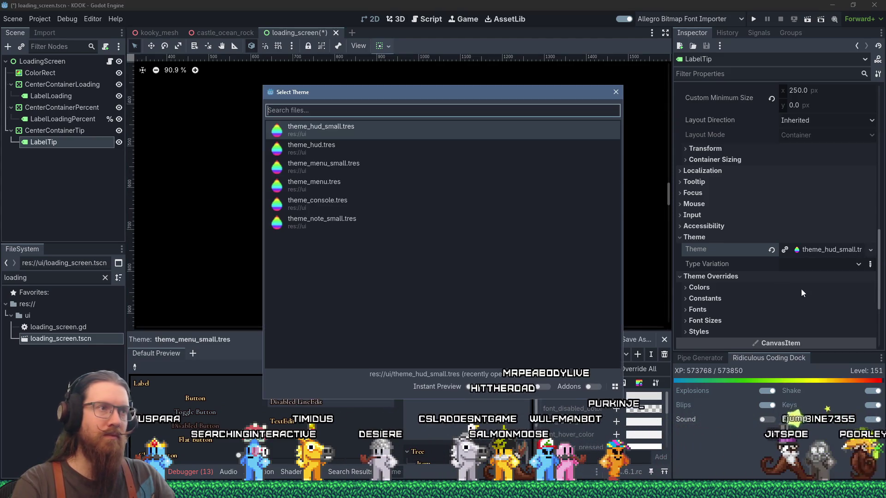
pyautogui.doubleClick(416, 162)
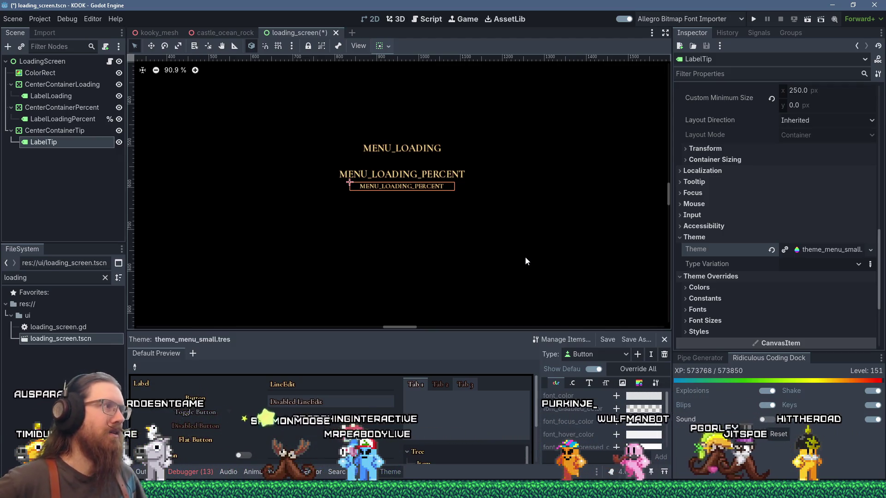
pyautogui.click(13, 19)
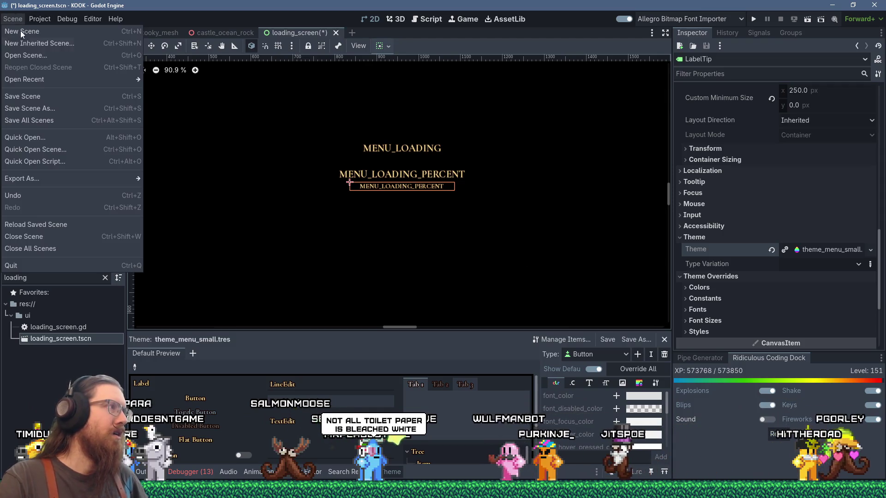
# - Change LabelTip's text to MENU_LOADING_TIP and save the loading_screen scene
pyautogui.click(31, 99)
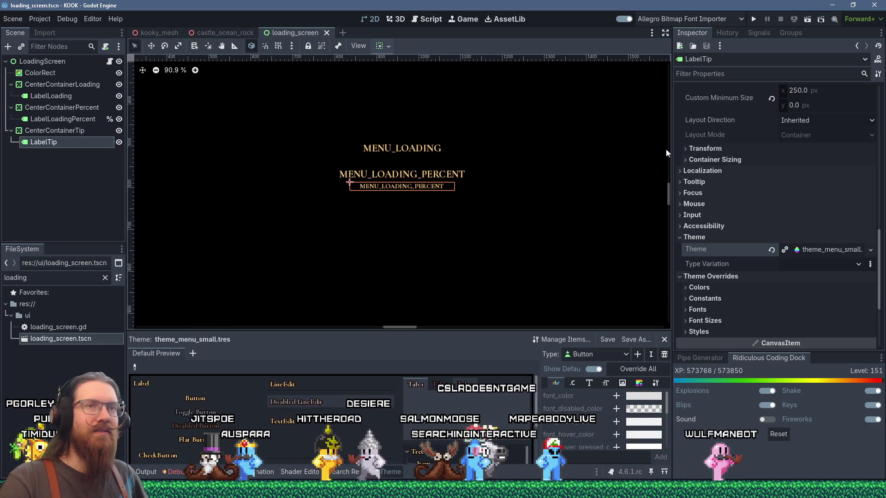
pyautogui.scroll(10, 799, 200)
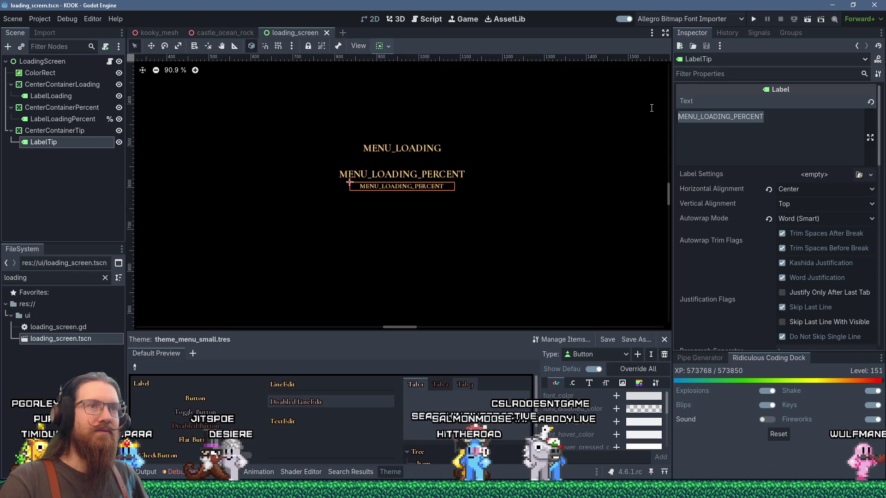
pyautogui.moveTo(827, 132); pyautogui.dragTo(730, 116)
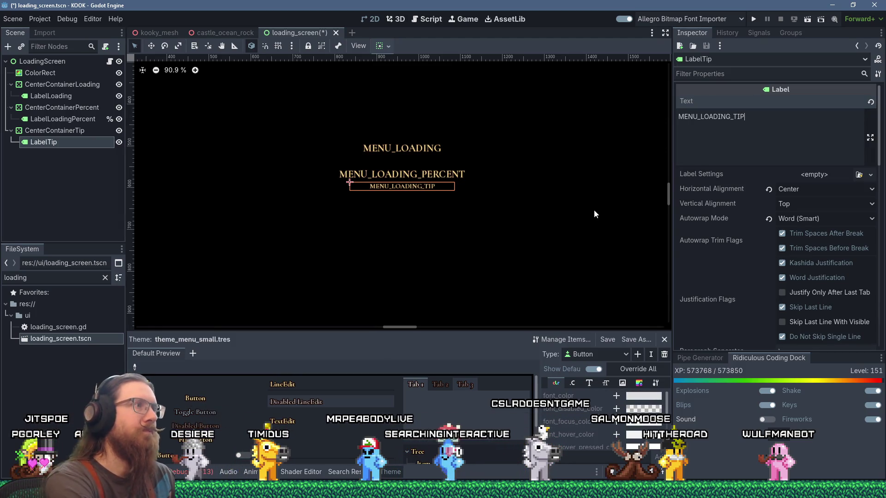
pyautogui.hotkey('ctrl', 's')
pyautogui.click(422, 20)
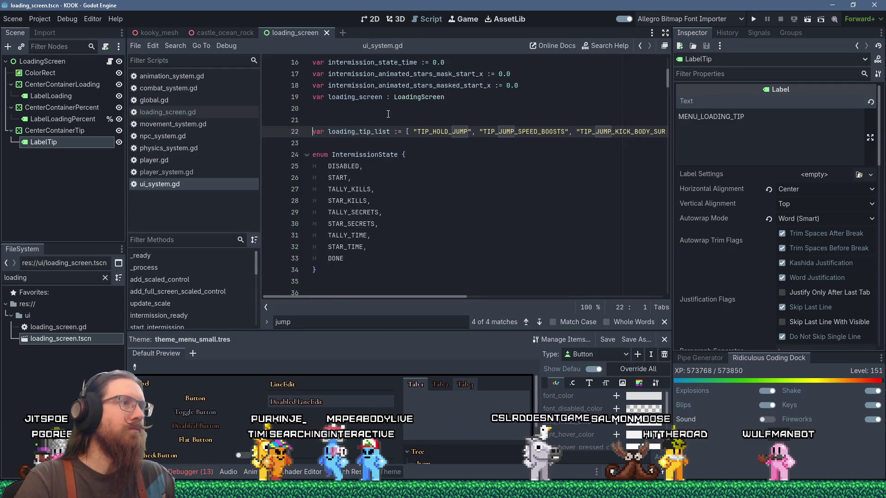
# - Search all project files for loading_screen
pyautogui.click(175, 46)
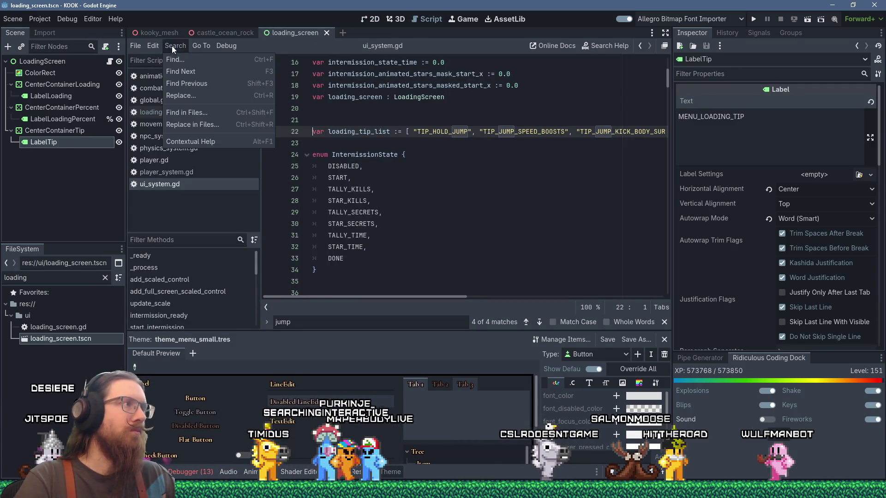
pyautogui.click(206, 117)
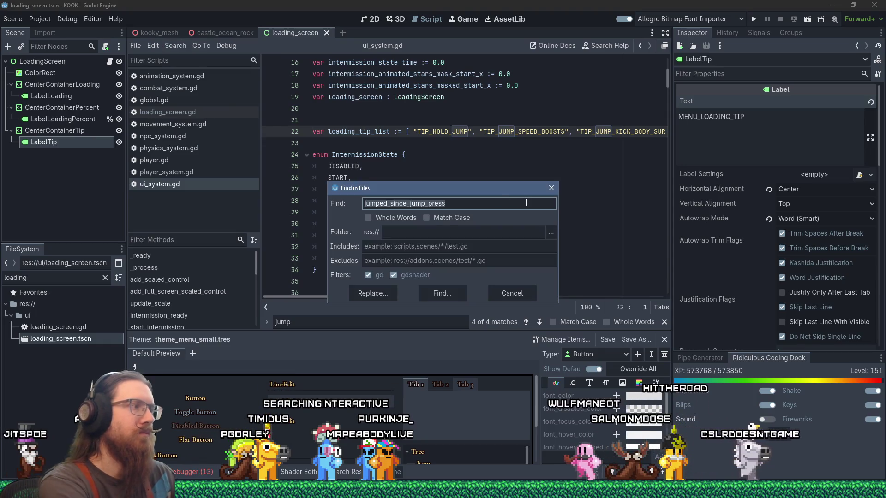
pyautogui.write('loading_screen')
pyautogui.press('Return')
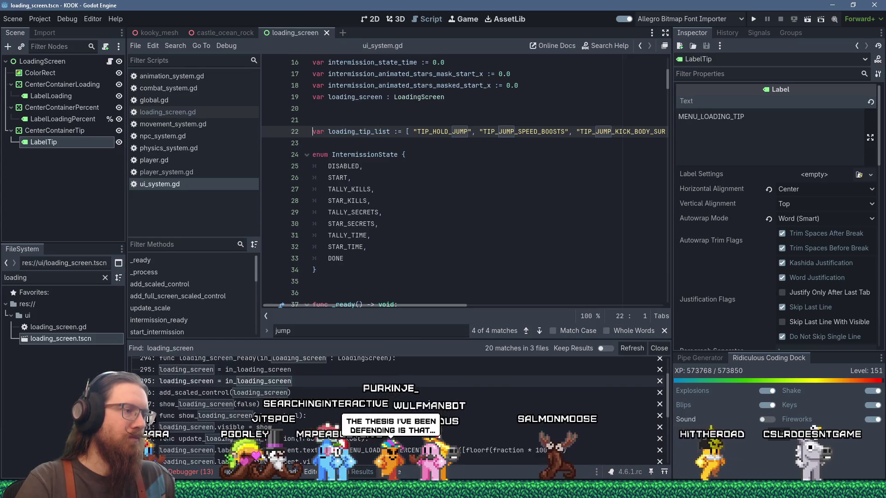
pyautogui.scroll(-2, 428, 399)
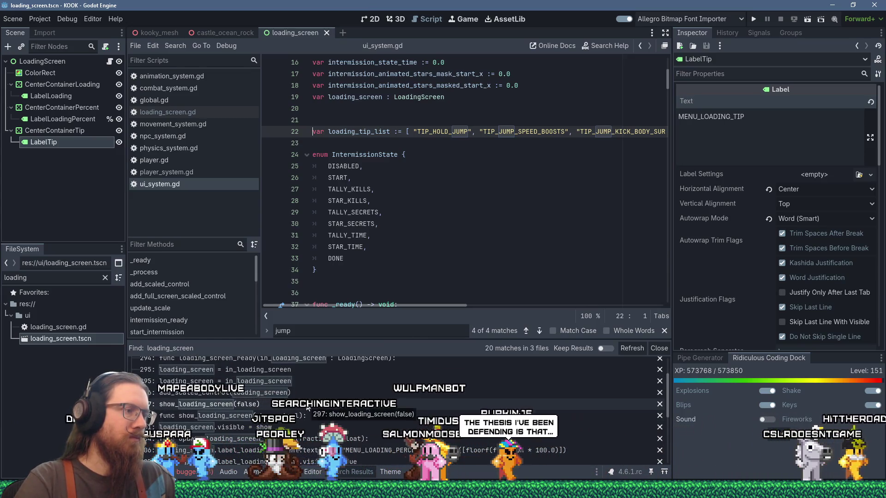
# - Search the project for show_loading_screen and open its uses in level_system.gd and ui_system.gd
pyautogui.click(175, 45)
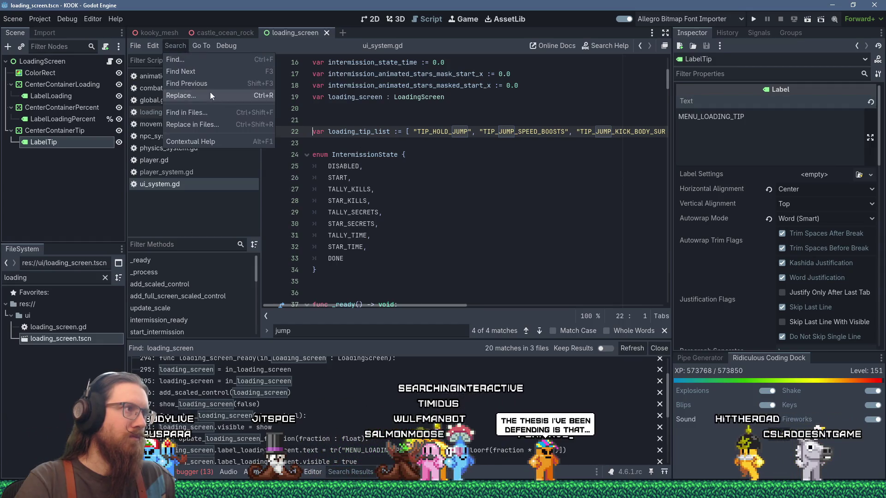
pyautogui.click(206, 84)
pyautogui.write('show_loading_screen')
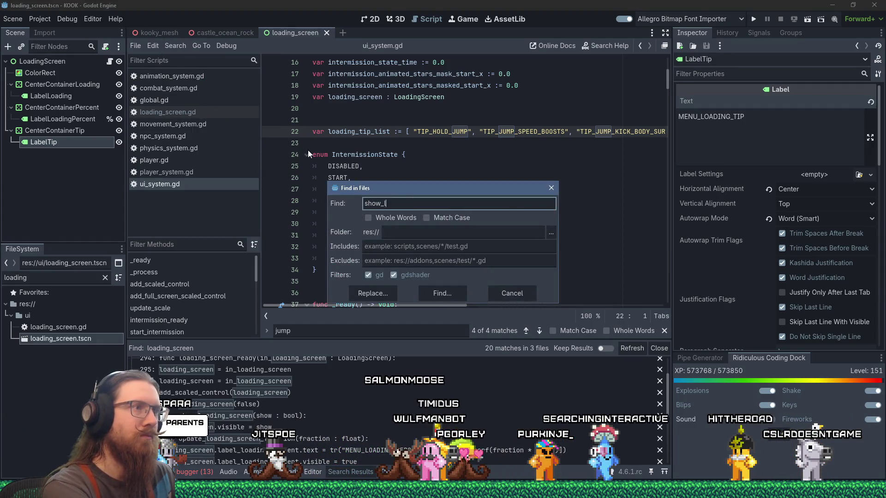
pyautogui.press('Return')
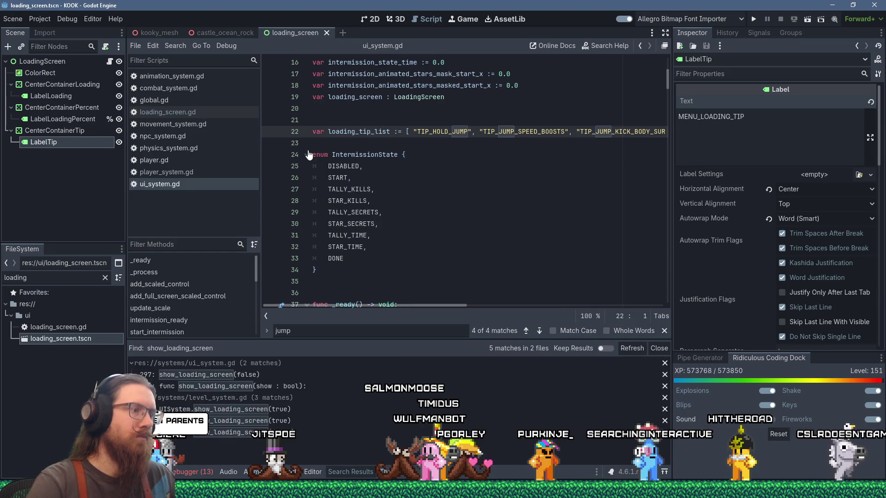
pyautogui.click(288, 410)
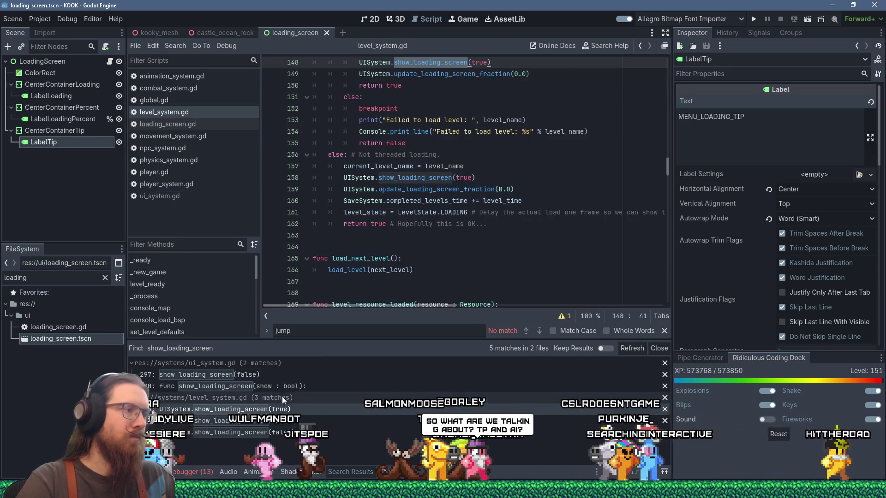
pyautogui.click(293, 387)
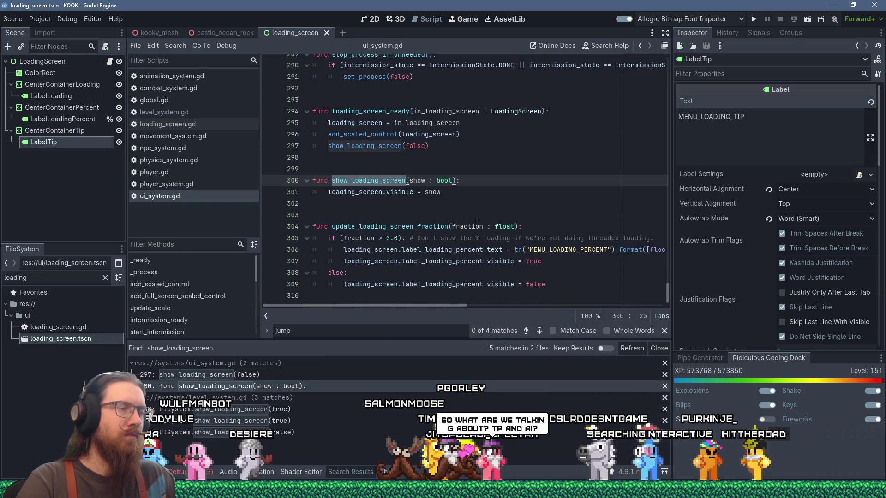
# - Add an if (show): block after the visibility line in show_loading_screen
pyautogui.click(448, 189)
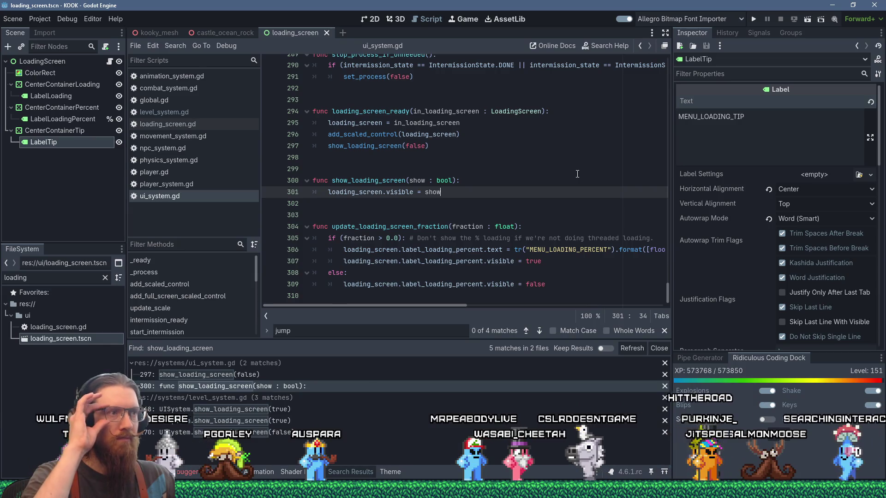
pyautogui.press('Return')
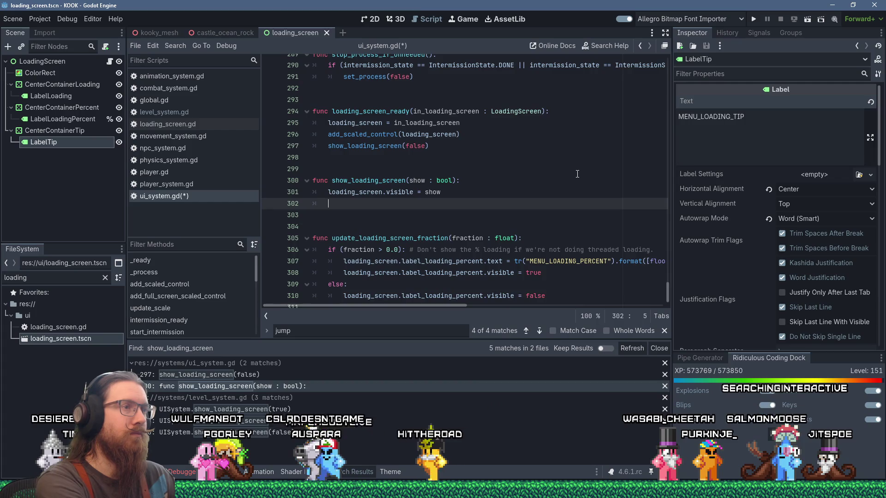
pyautogui.write('if (show):')
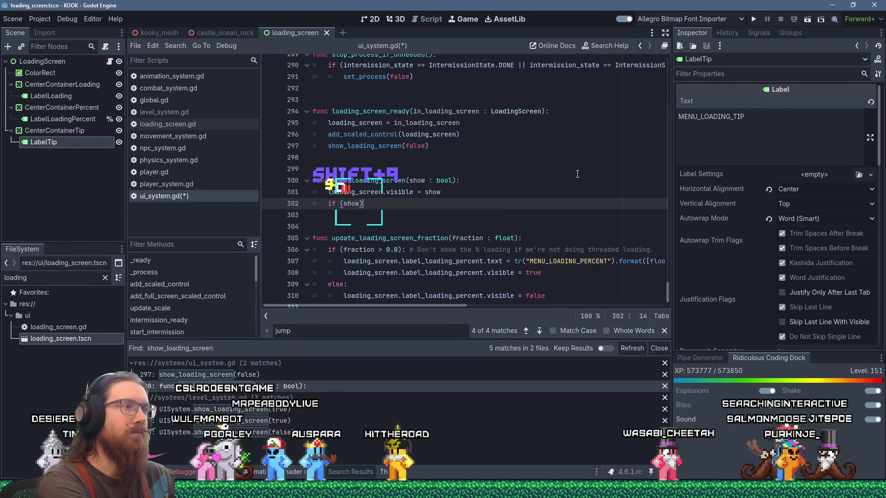
pyautogui.press('Return')
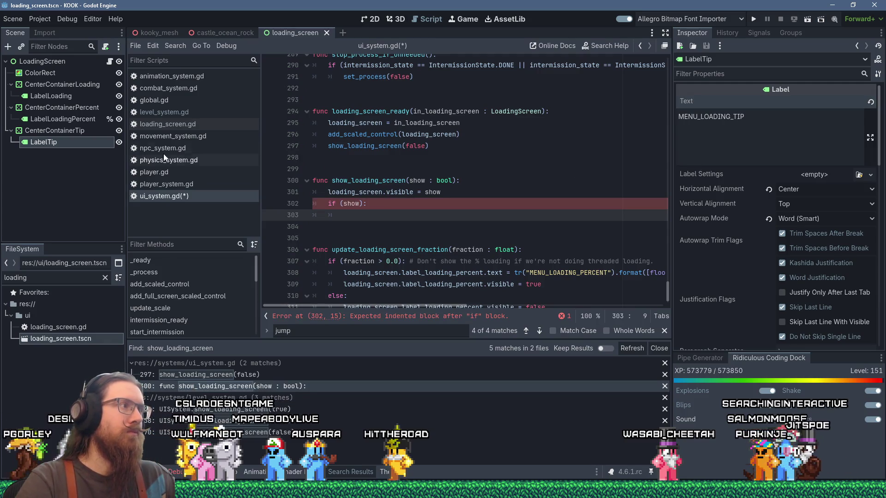
# - Make LabelTip a unique-name node and store loading_screen.get_node("%LabelTip") in var tip
pyautogui.rightClick(84, 146)
pyautogui.click(148, 393)
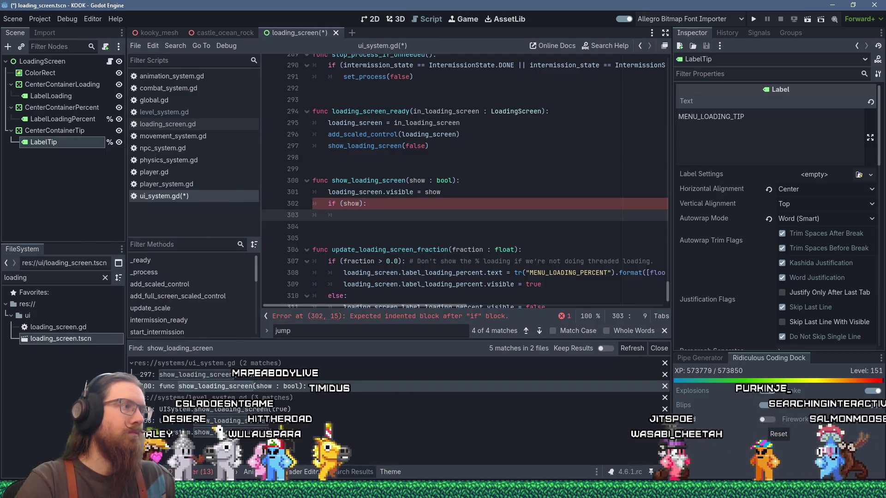
pyautogui.write('loading_screen.get_')
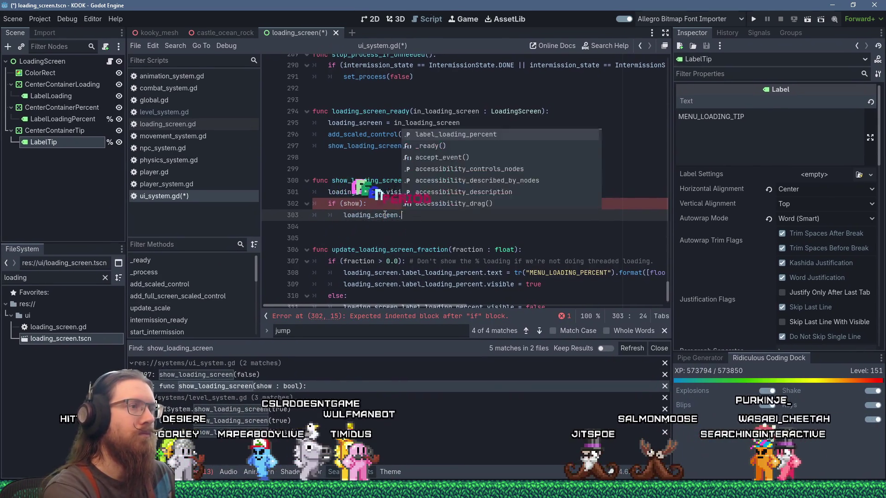
pyautogui.write('node("')
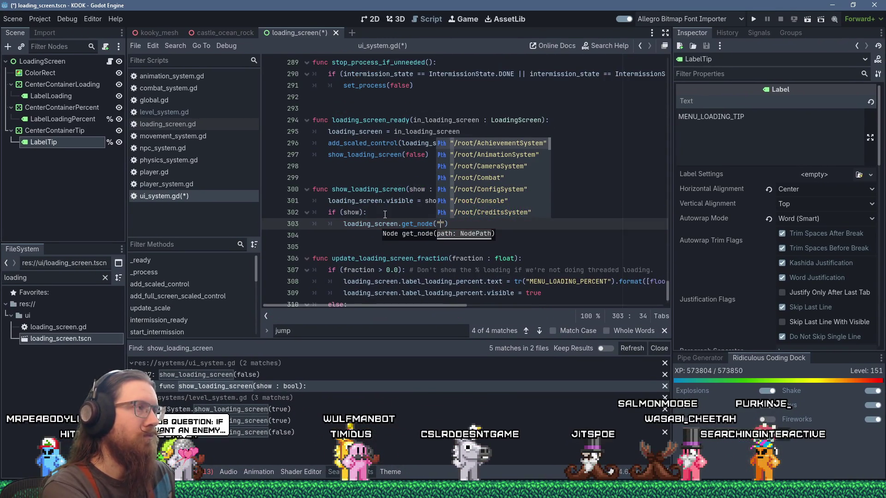
pyautogui.write('%L')
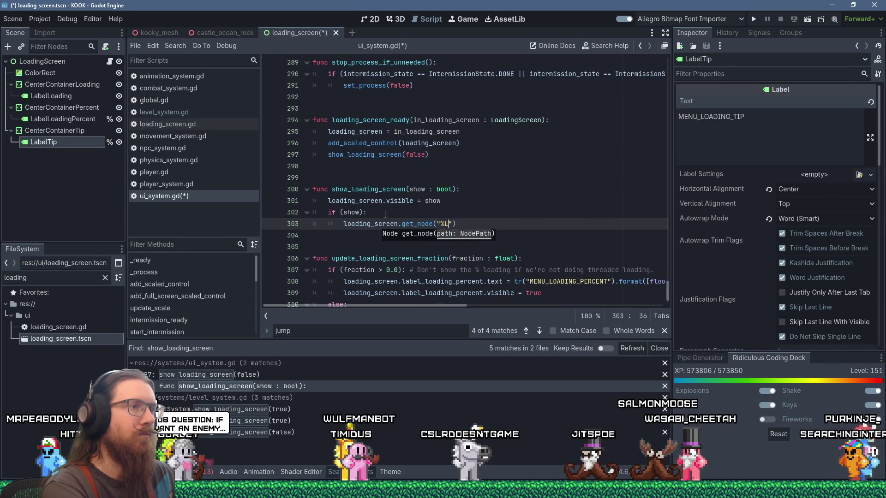
pyautogui.write('abelTip')
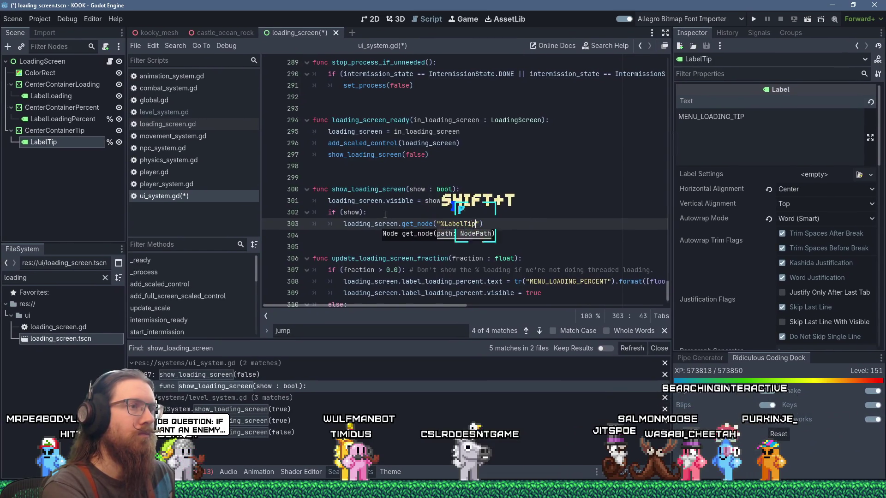
pyautogui.press('Home')
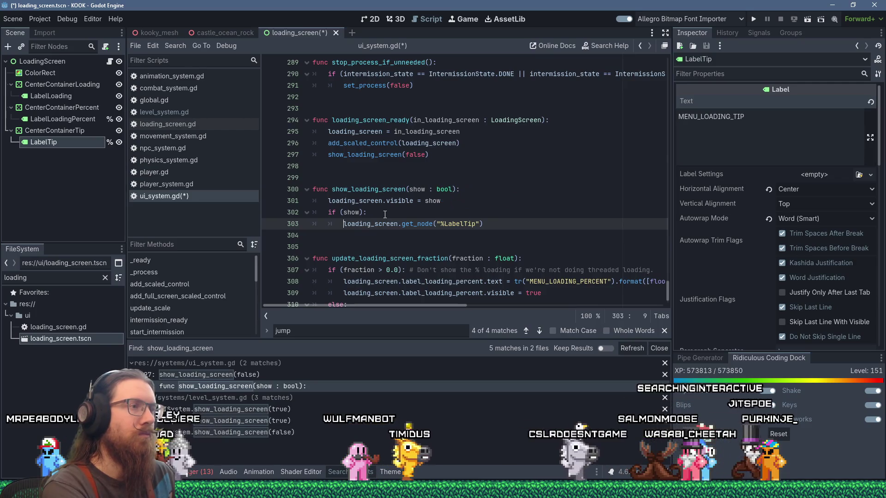
pyautogui.write('var ')
pyautogui.write('tip : label')
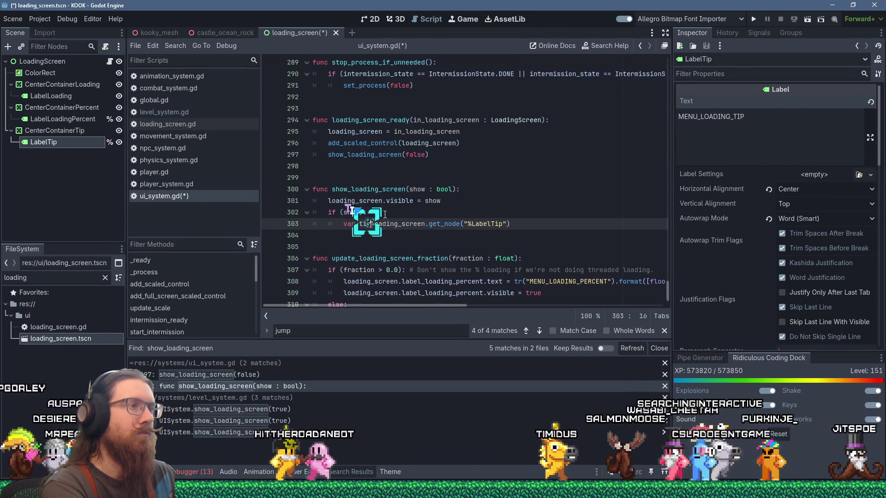
pyautogui.write(' =')
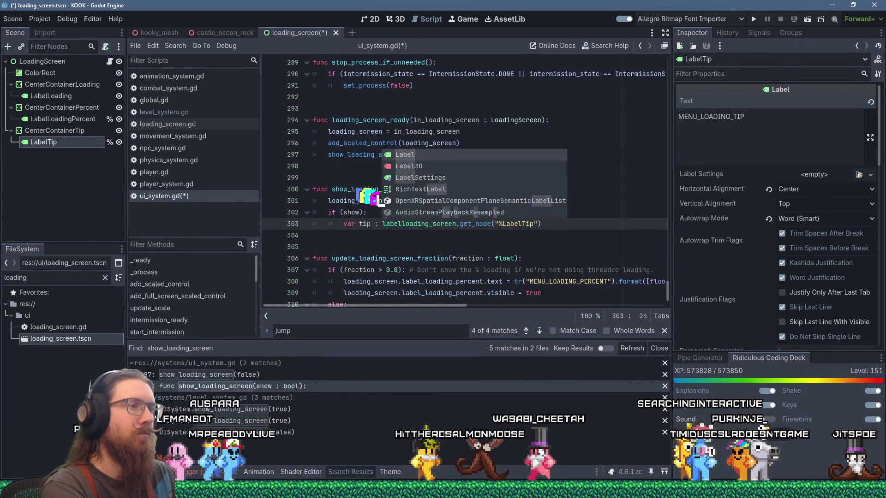
# - Start a tip.text assignment line and fix the variable's type to Label
pyautogui.press('End')
pyautogui.press('Return')
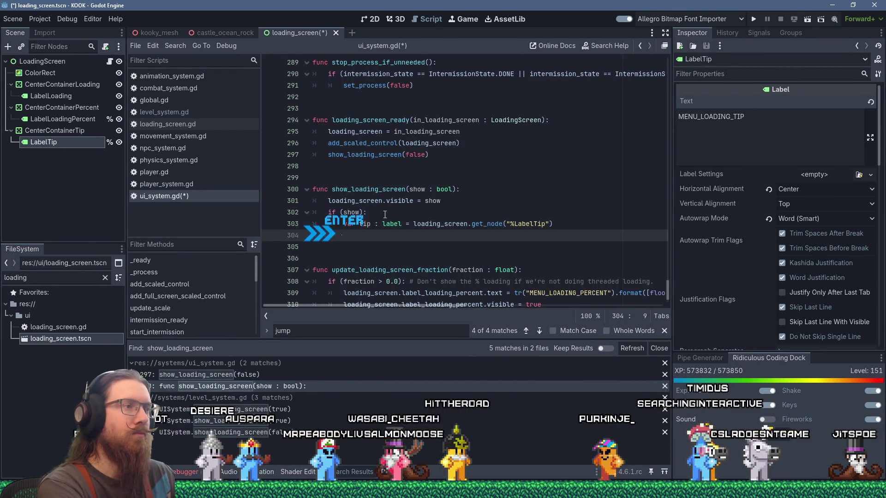
pyautogui.write('tip.tex')
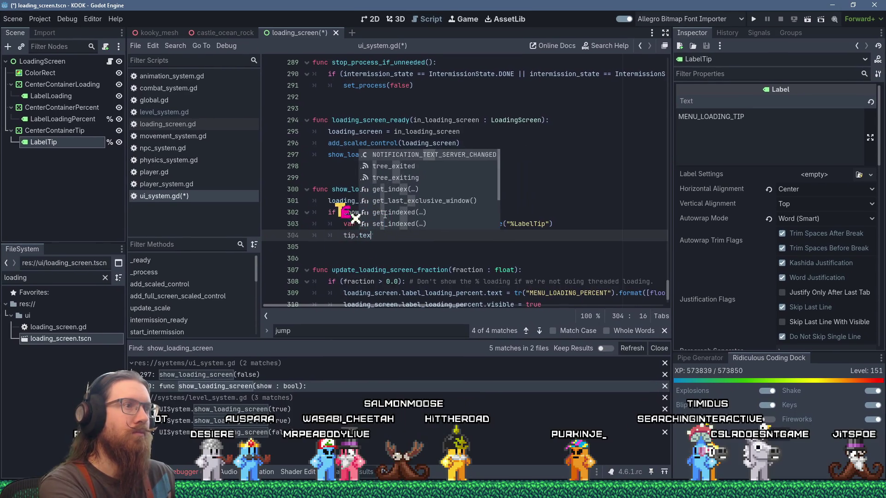
pyautogui.press('BackSpace')
pyautogui.press('BackSpace')
pyautogui.press('BackSpace')
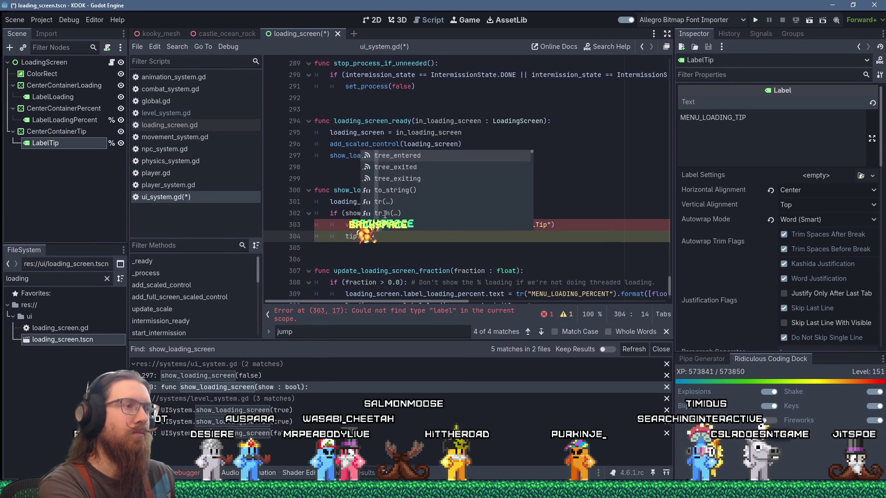
pyautogui.write('text')
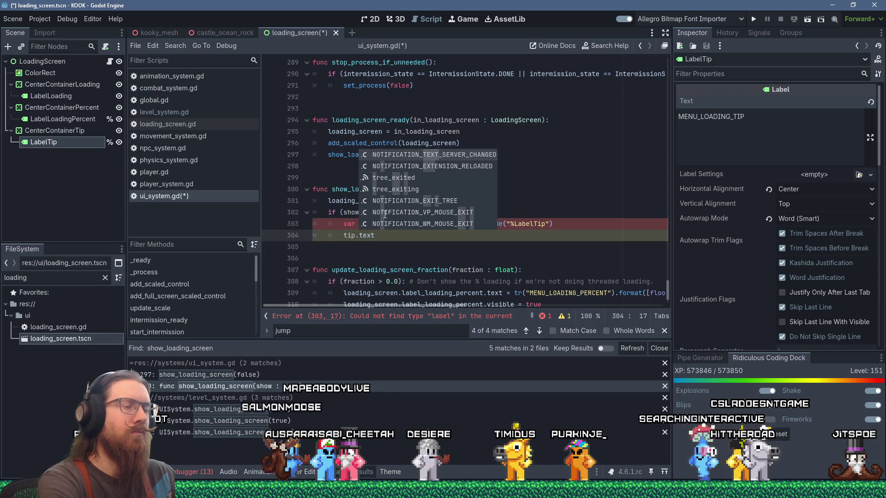
pyautogui.press('Escape')
pyautogui.press('Down')
pyautogui.click(387, 223)
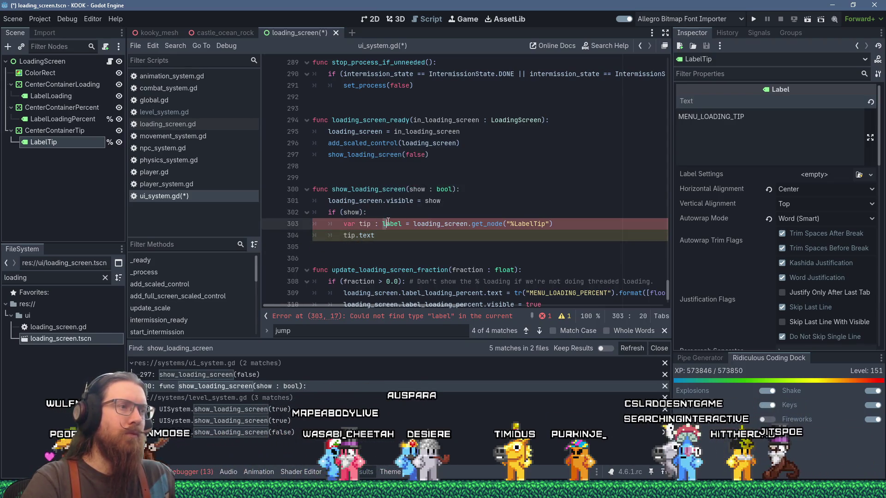
pyautogui.press('BackSpace')
pyautogui.write('L')
pyautogui.click(470, 231)
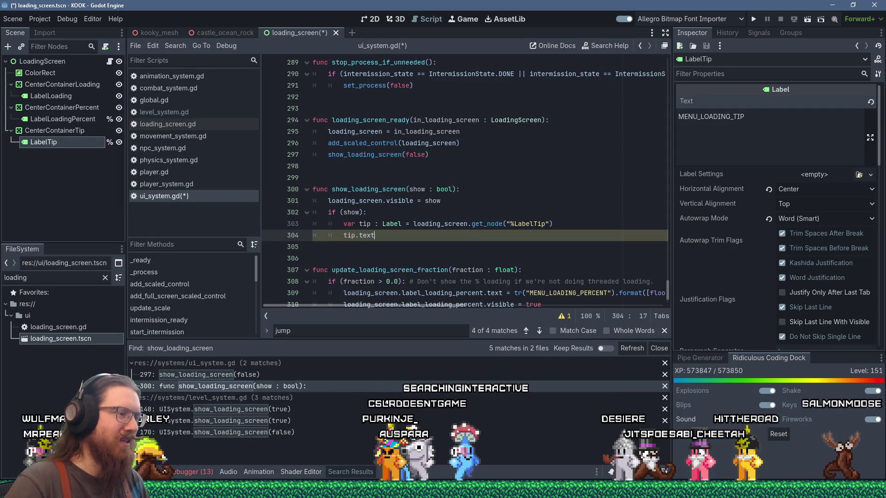
# - In Paint, draw a five-point star below the bar
pyautogui.click(312, 489)
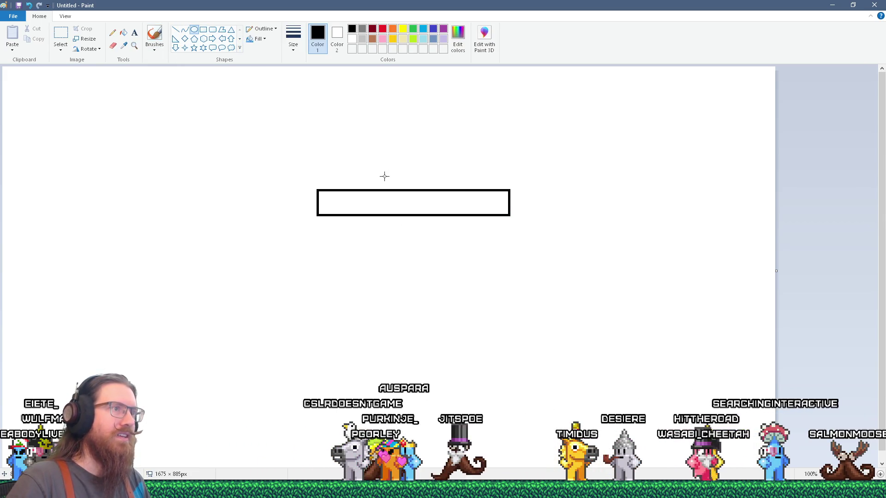
pyautogui.click(194, 48)
pyautogui.moveTo(356, 253)
pyautogui.mouseDown()
pyautogui.moveTo(387, 280)
pyautogui.moveTo(373, 254)
pyautogui.mouseUp()
# - Draw and enlarge a big circle around the drawing, then a diagonal line for the figure's arms
pyautogui.click(194, 29)
pyautogui.moveTo(469, 100)
pyautogui.mouseDown()
pyautogui.moveTo(295, 282)
pyautogui.moveTo(268, 279)
pyautogui.mouseUp()
pyautogui.moveTo(468, 101); pyautogui.dragTo(492, 73)
pyautogui.moveTo(493, 280); pyautogui.dragTo(481, 286)
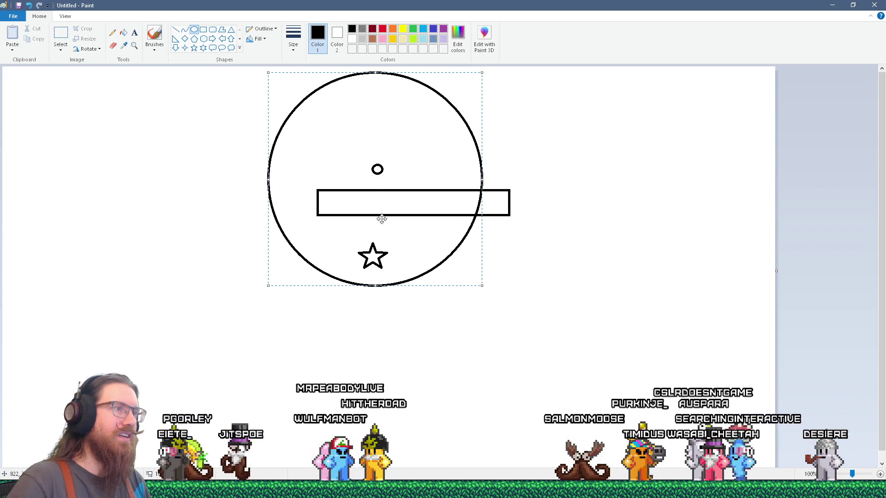
pyautogui.click(177, 29)
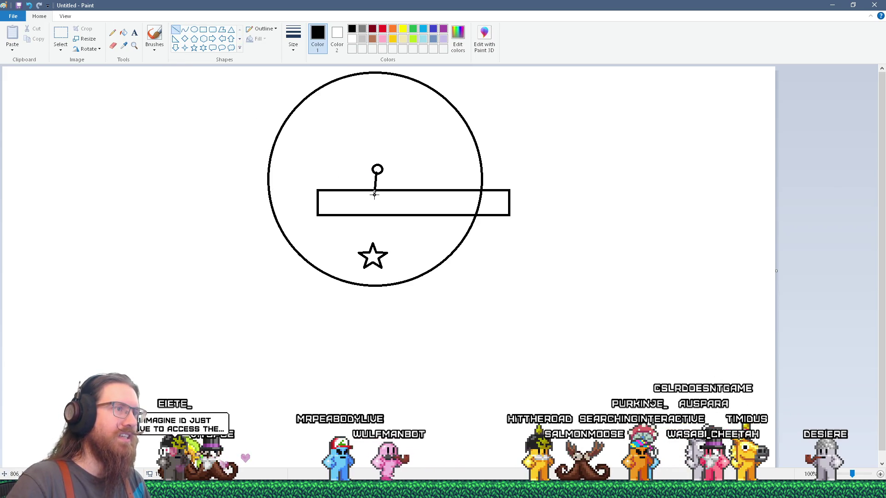
pyautogui.moveTo(380, 184); pyautogui.dragTo(358, 200)
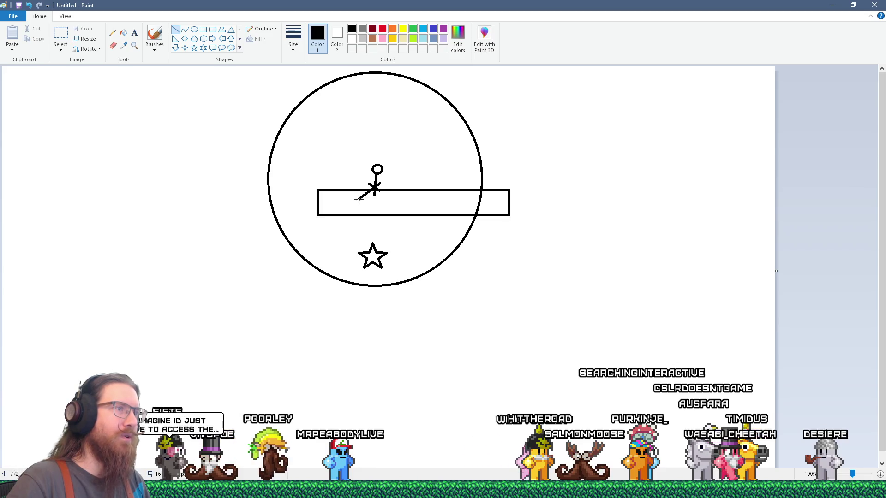
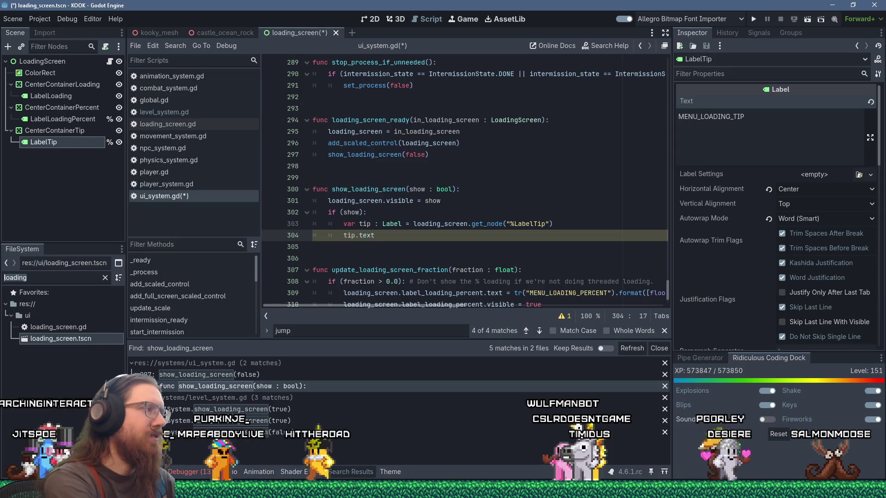
# - Filter the FileSystem to physics_system and bring up the built-in help search
pyautogui.write('physics_system')
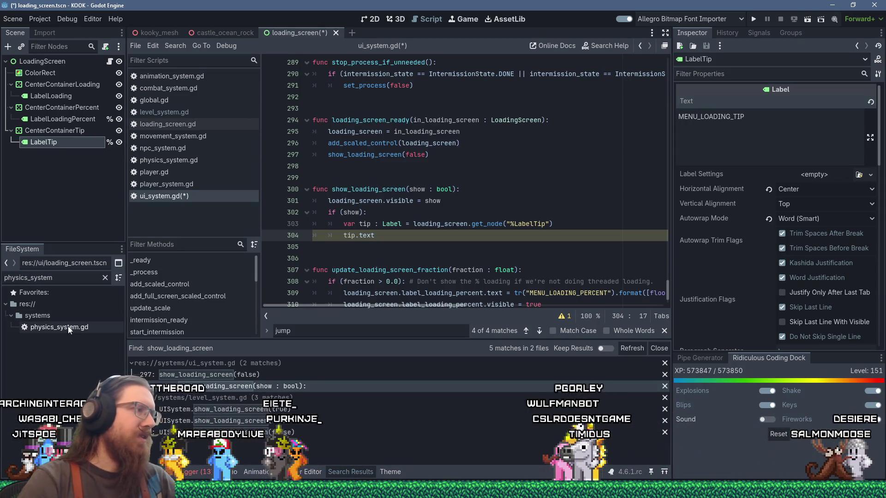
pyautogui.click(603, 50)
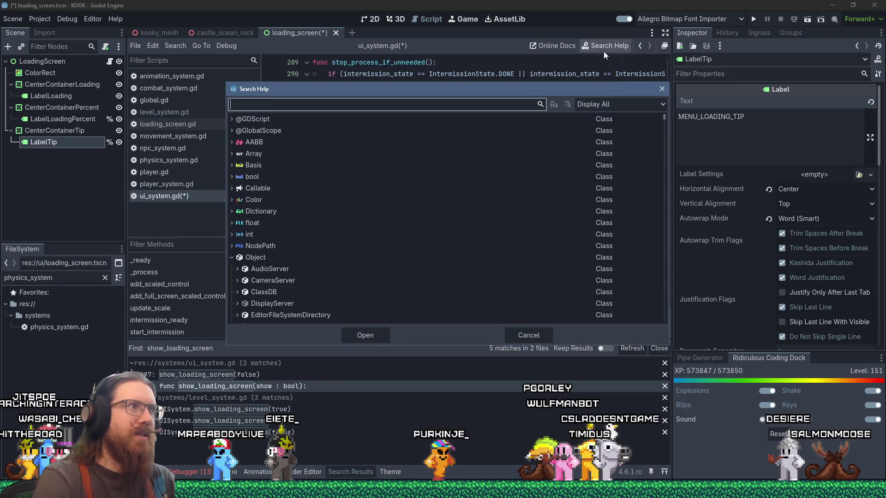
# - Search help for cast_ray and open the Physics class's cast_ray method documentation
pyautogui.write('cast_ray')
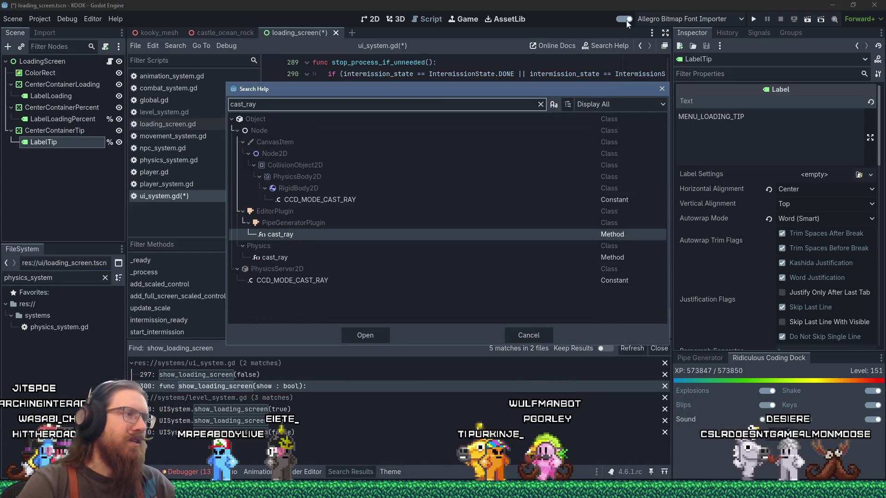
pyautogui.moveTo(276, 259)
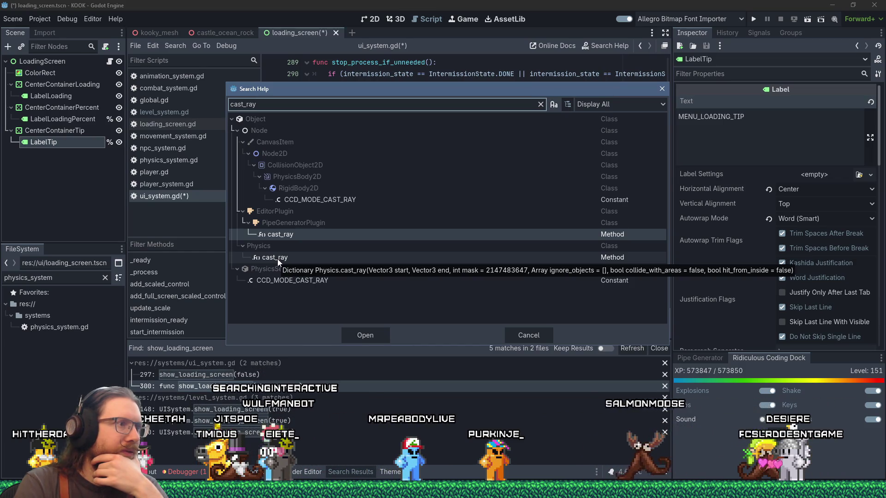
pyautogui.click(277, 258)
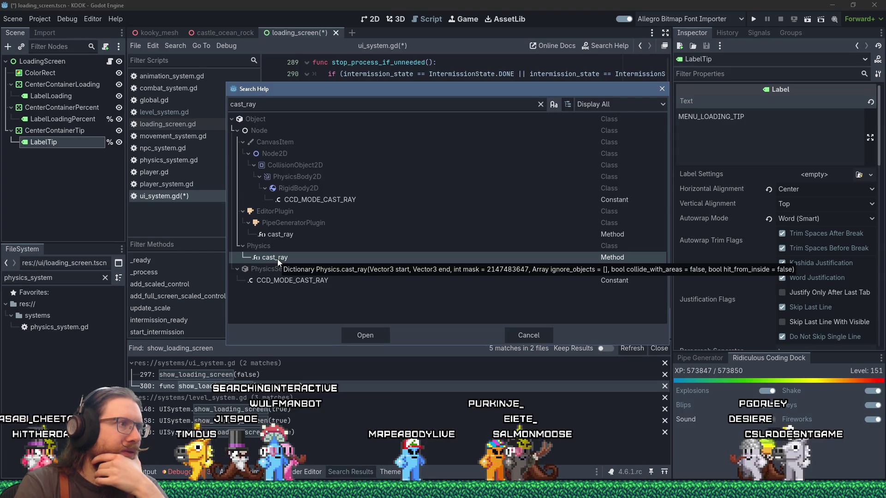
pyautogui.press('Escape')
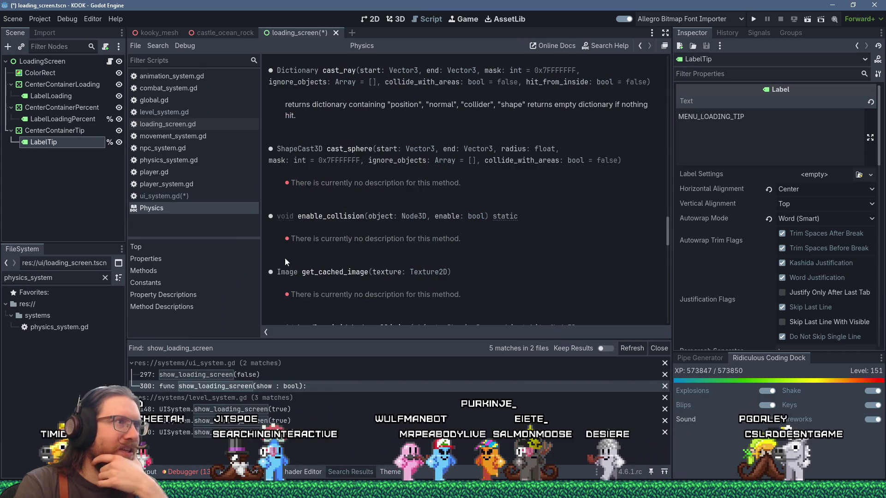